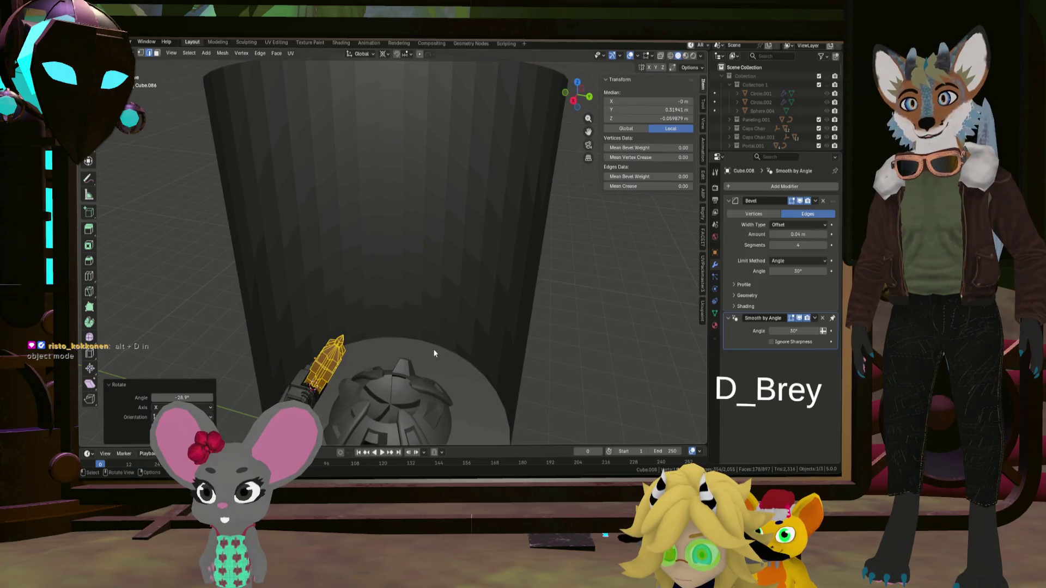
- Linked-duplicate arm piece Cube.008 as Cube.015, cancelling the move so it stays in place
{"action": "key", "text": "Tab"}
{"action": "middle_click_drag", "start_coordinate": [349, 351], "coordinate": [408, 287]}
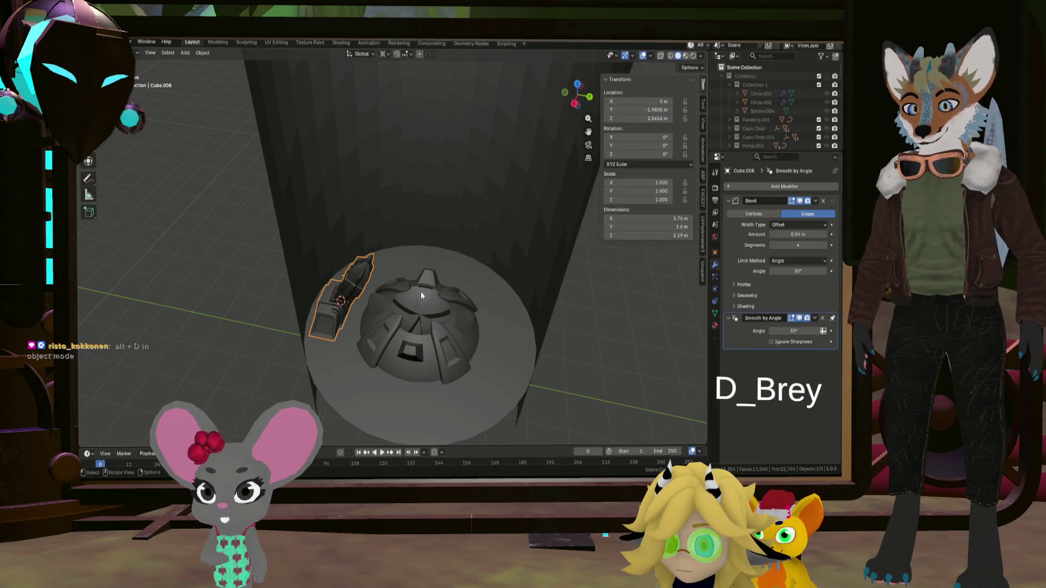
{"action": "key", "text": "alt+d"}
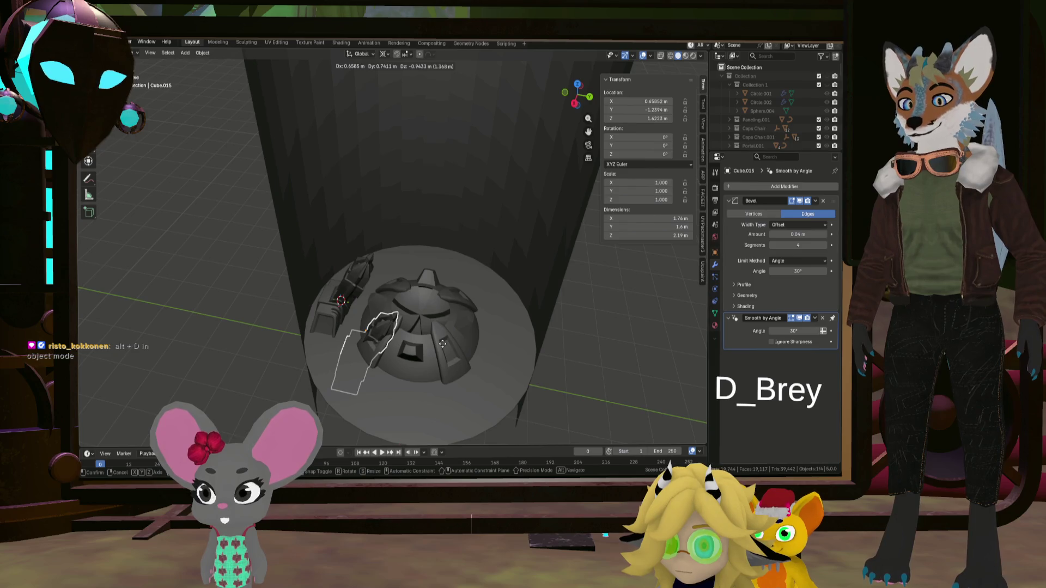
{"action": "key", "text": "shift+z"}
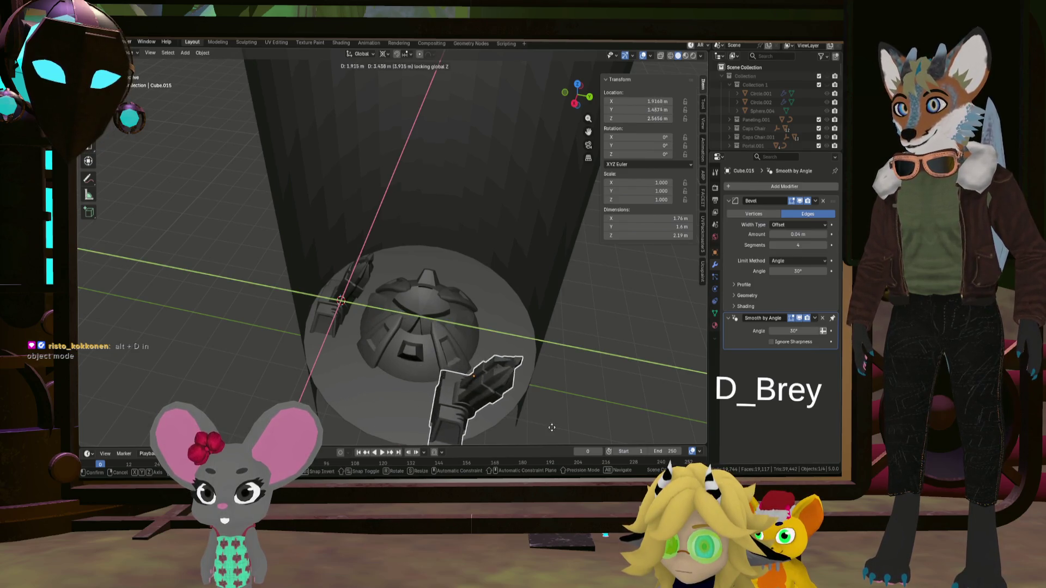
{"action": "right_click", "coordinate": [567, 414]}
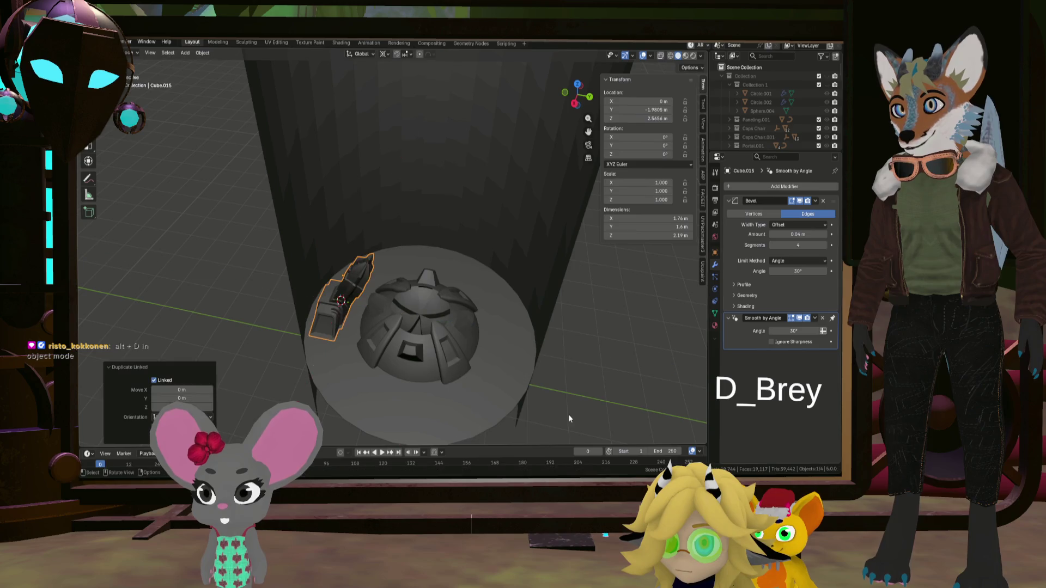
{"action": "mouse_move", "coordinate": [568, 414]}
{"action": "middle_mouse_down"}
{"action": "mouse_move", "coordinate": [466, 354]}
{"action": "mouse_move", "coordinate": [439, 368]}
{"action": "mouse_move", "coordinate": [552, 332]}
{"action": "middle_mouse_up"}
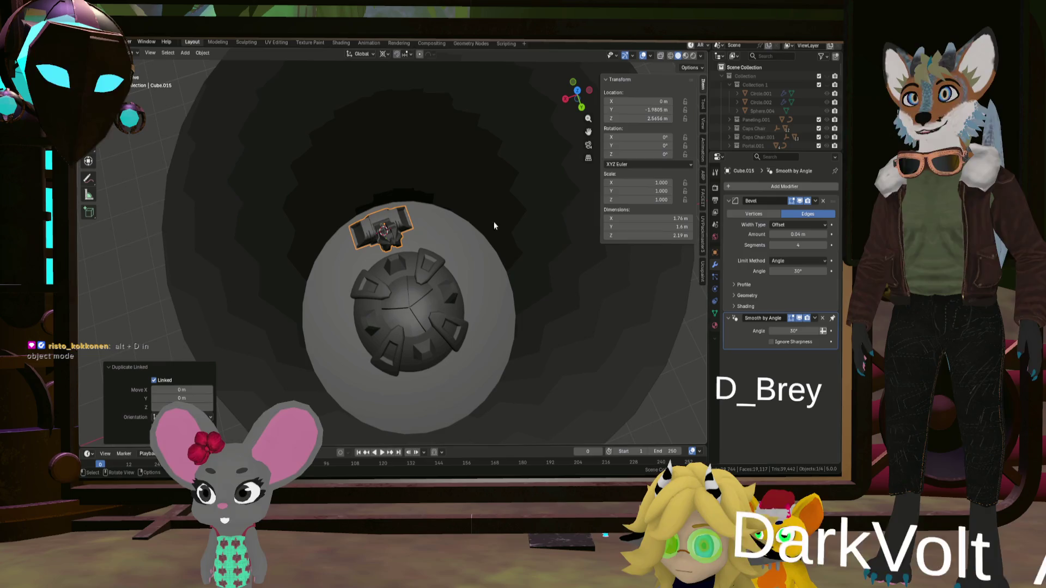
- Snap the 3D cursor to the world origin at the dome's centre and frame it
{"action": "left_click", "coordinate": [404, 50]}
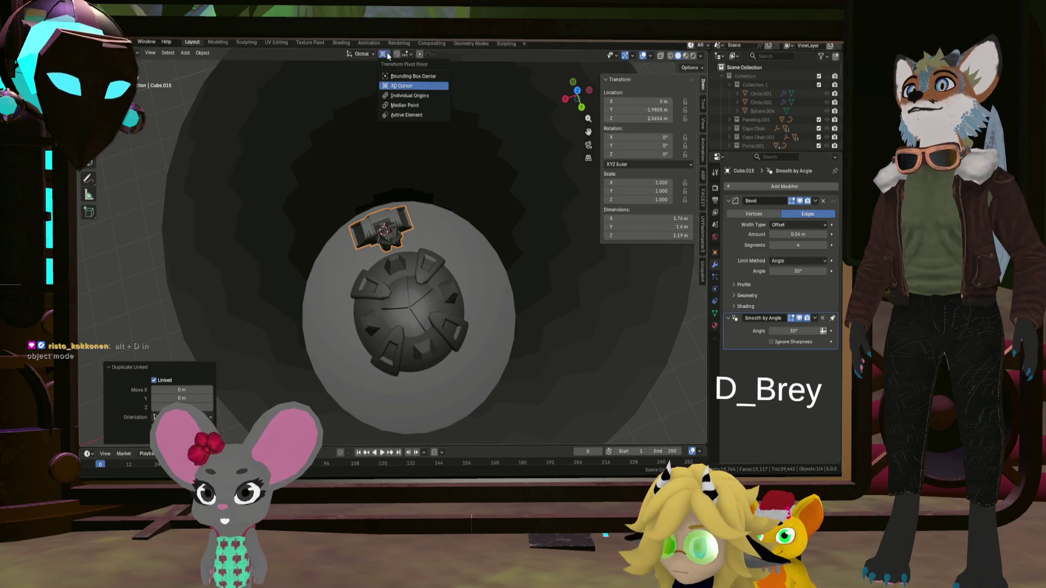
{"action": "left_click", "coordinate": [398, 106]}
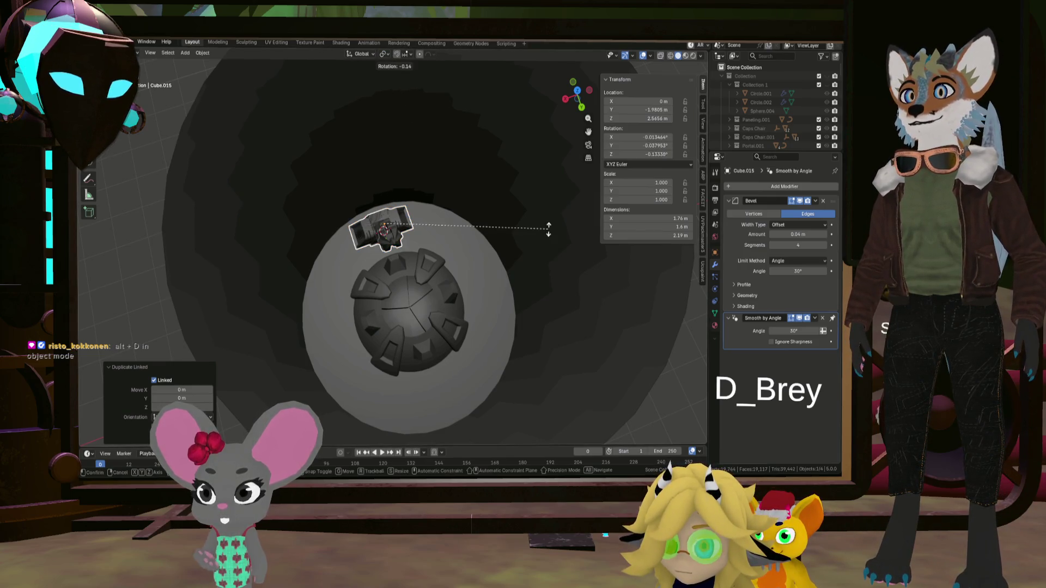
{"action": "key", "text": "shift+s"}
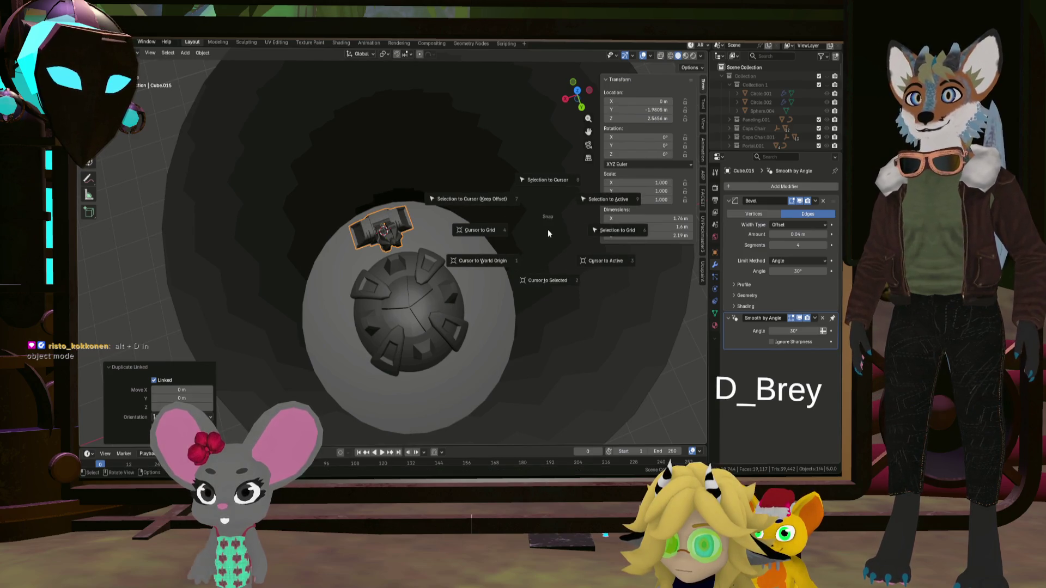
{"action": "left_click", "coordinate": [476, 261]}
{"action": "key", "text": "alt+Home"}
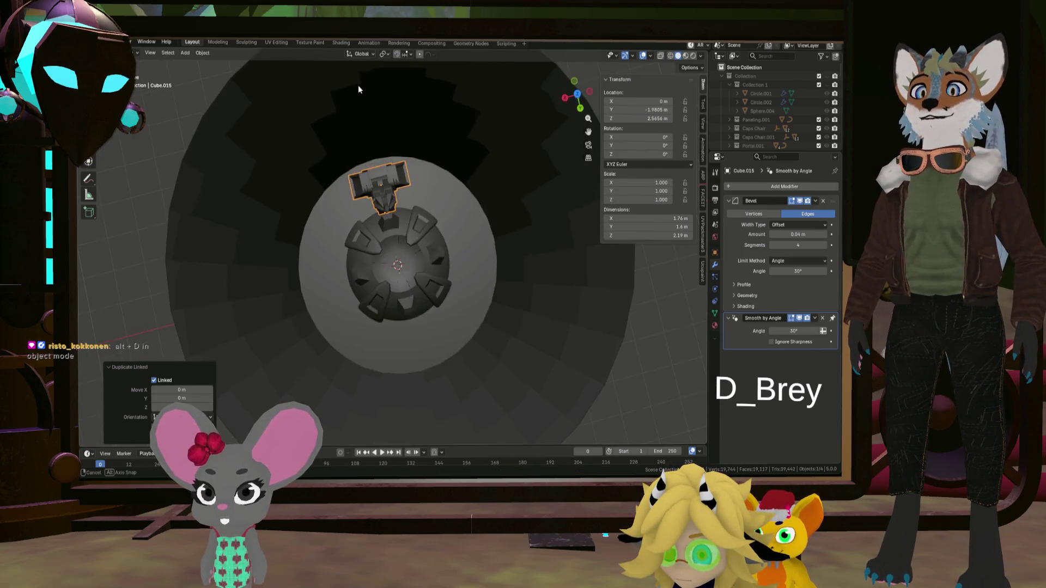
- Set the transform pivot point to 3D Cursor and test-rotate the copied arm
{"action": "left_click", "coordinate": [362, 54]}
{"action": "left_click", "coordinate": [384, 55]}
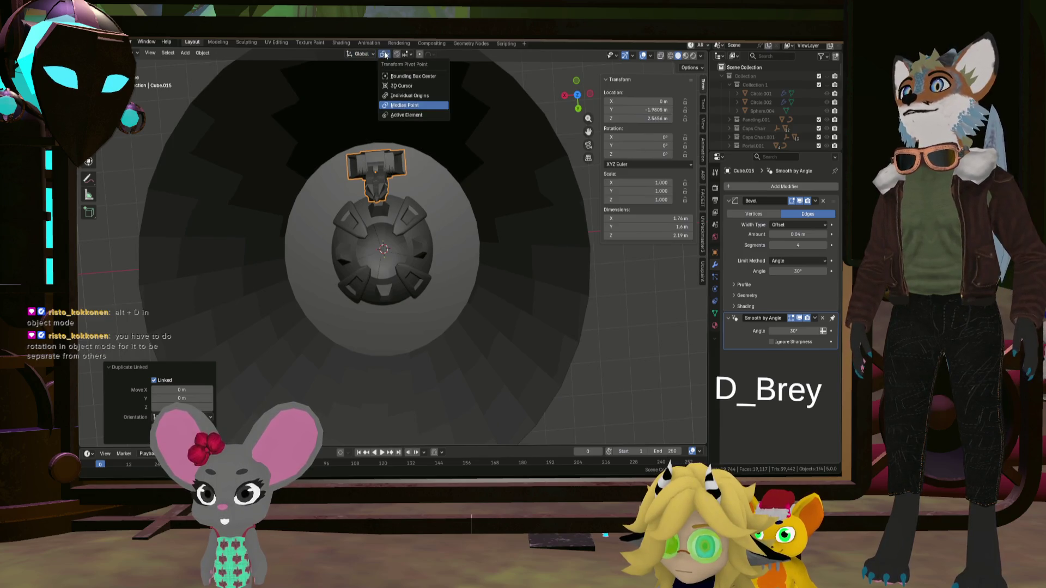
{"action": "left_click", "coordinate": [402, 86]}
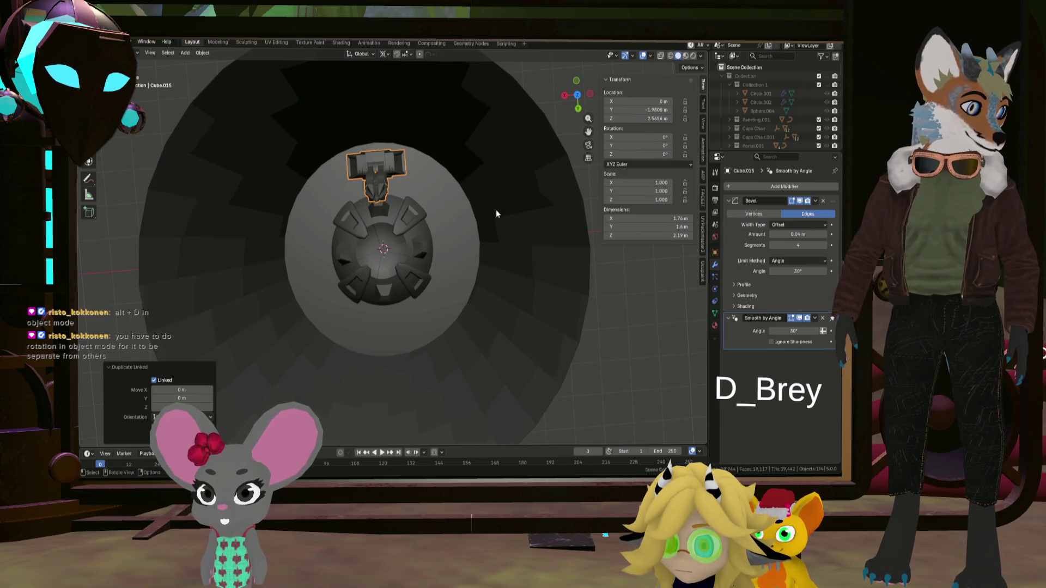
{"action": "key", "text": "r"}
{"action": "left_click", "coordinate": [496, 205]}
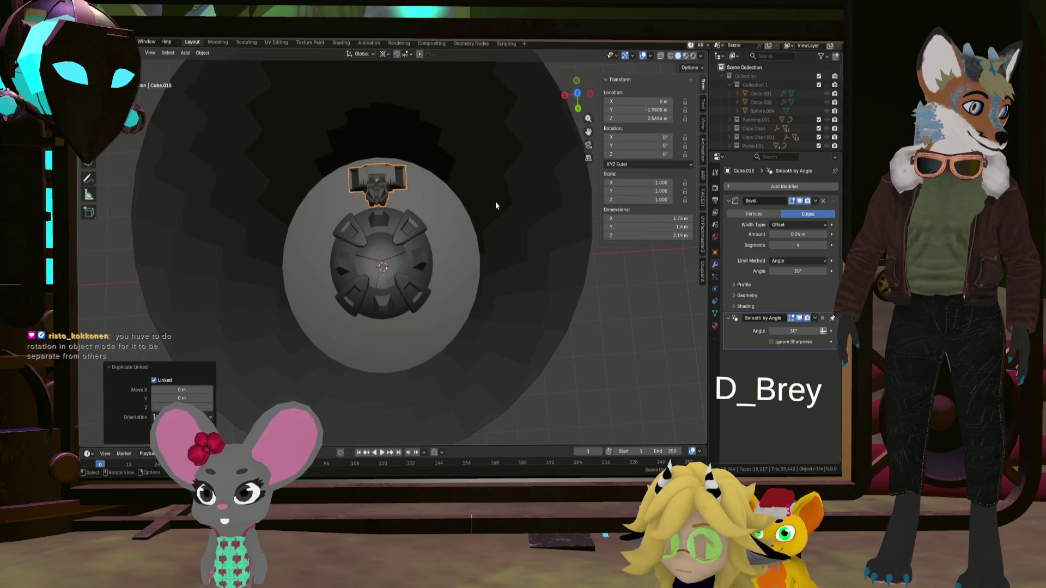
{"action": "key", "text": "r"}
{"action": "left_click", "coordinate": [480, 216]}
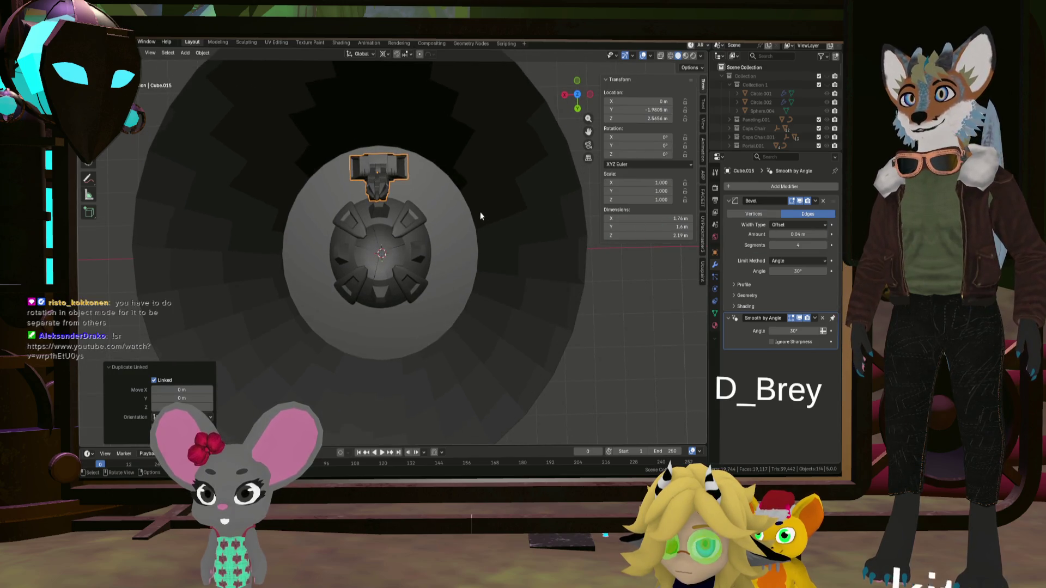
{"action": "key", "text": "r"}
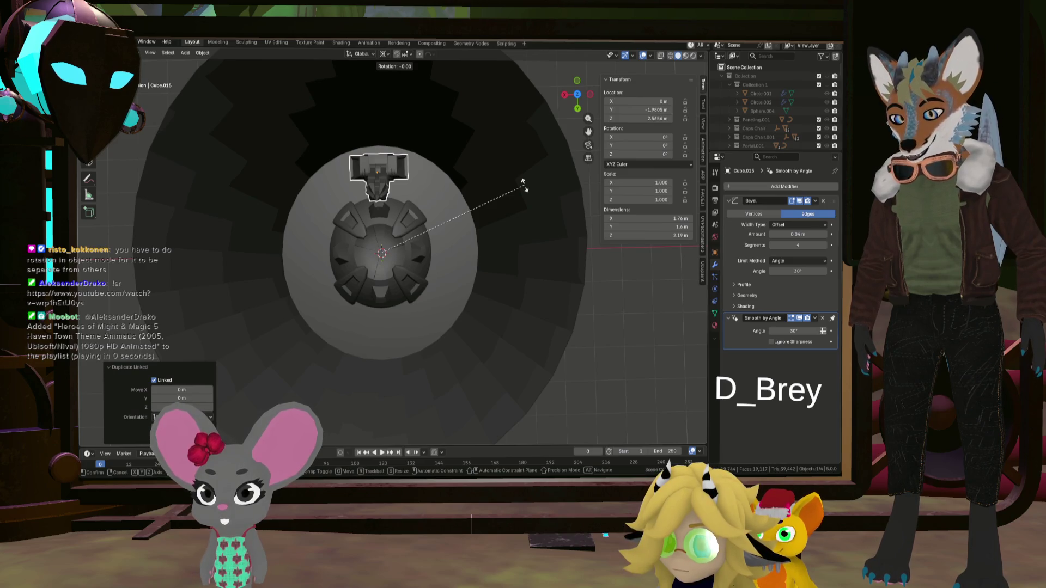
{"action": "key", "text": "z"}
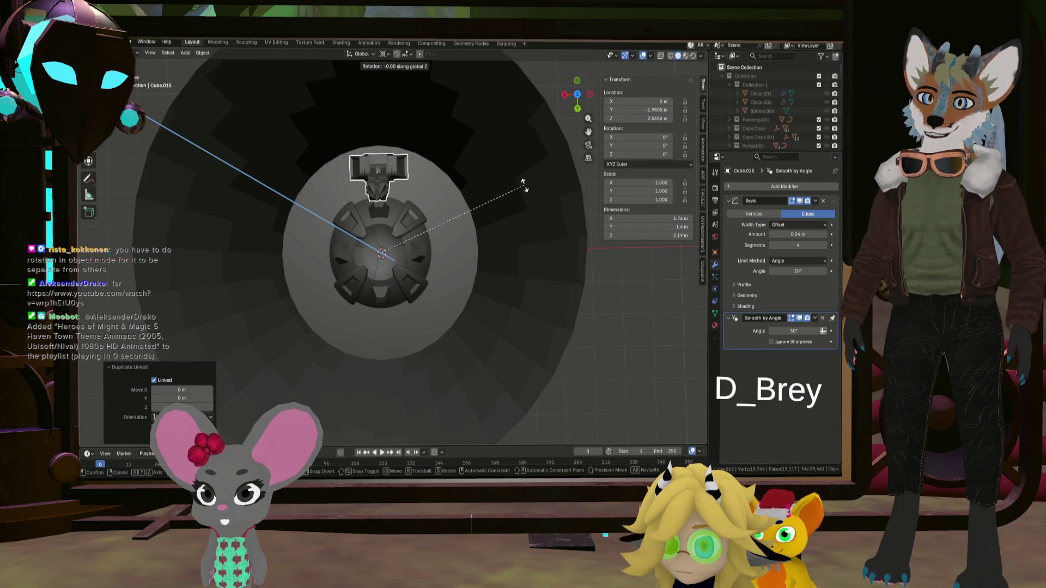
{"action": "type", "text": "66"}
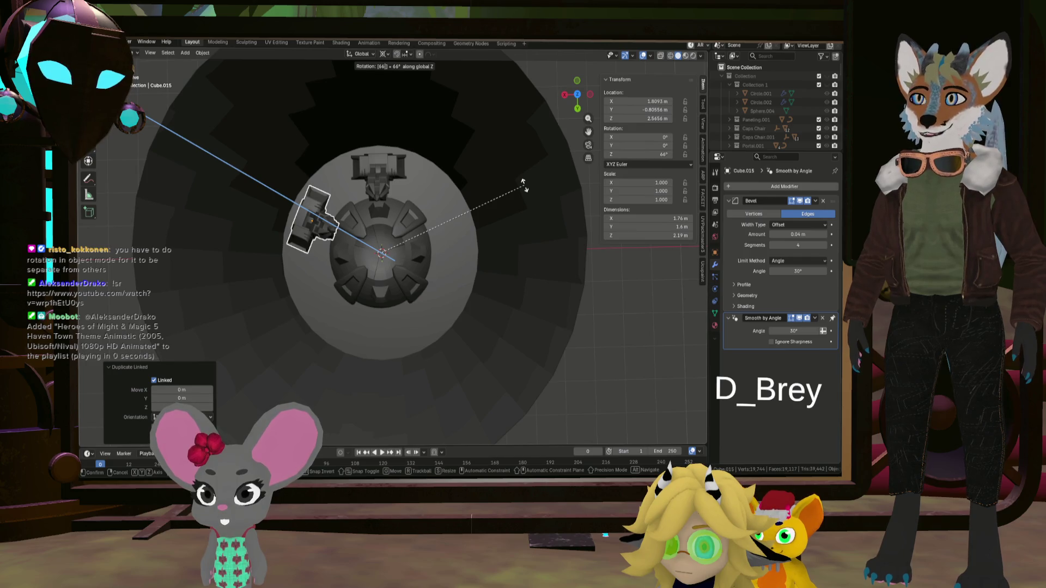
{"action": "key", "text": "BackSpace"}
{"action": "key", "text": "BackSpace"}
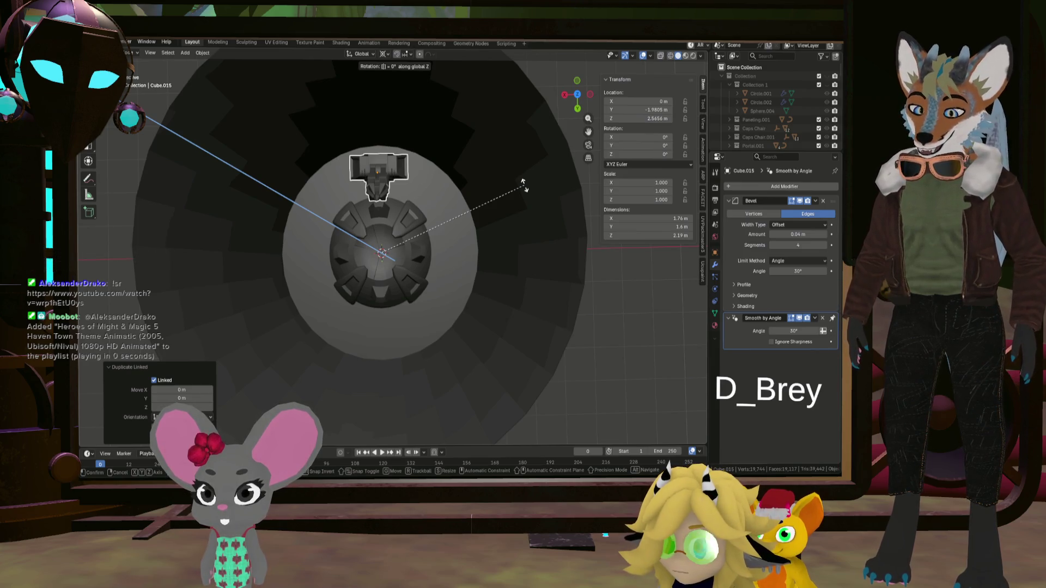
{"action": "type", "text": "360"}
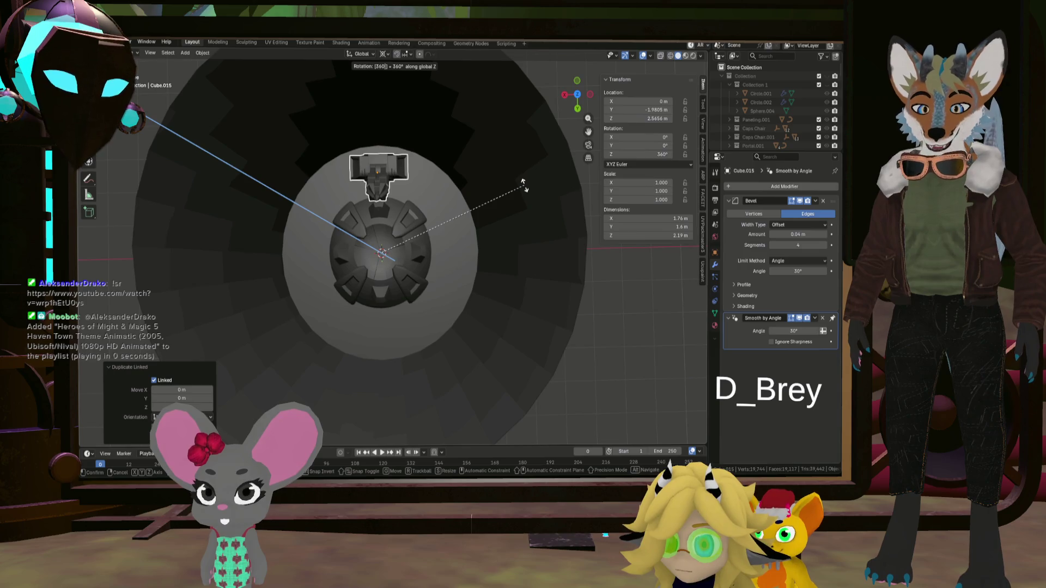
{"action": "key", "text": "slash"}
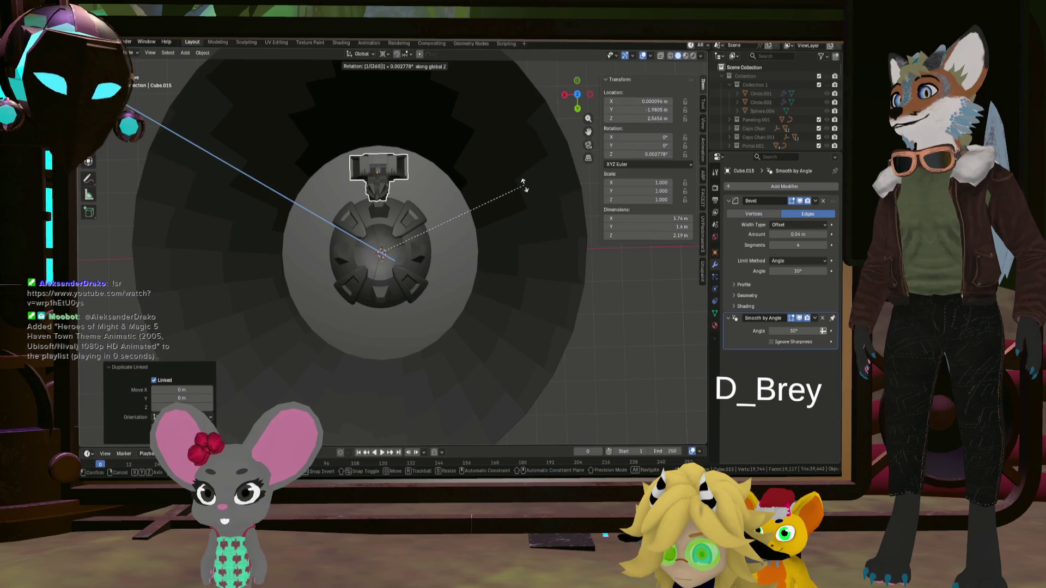
{"action": "key", "text": "BackSpace"}
{"action": "key", "text": "BackSpace"}
{"action": "key", "text": "BackSpace"}
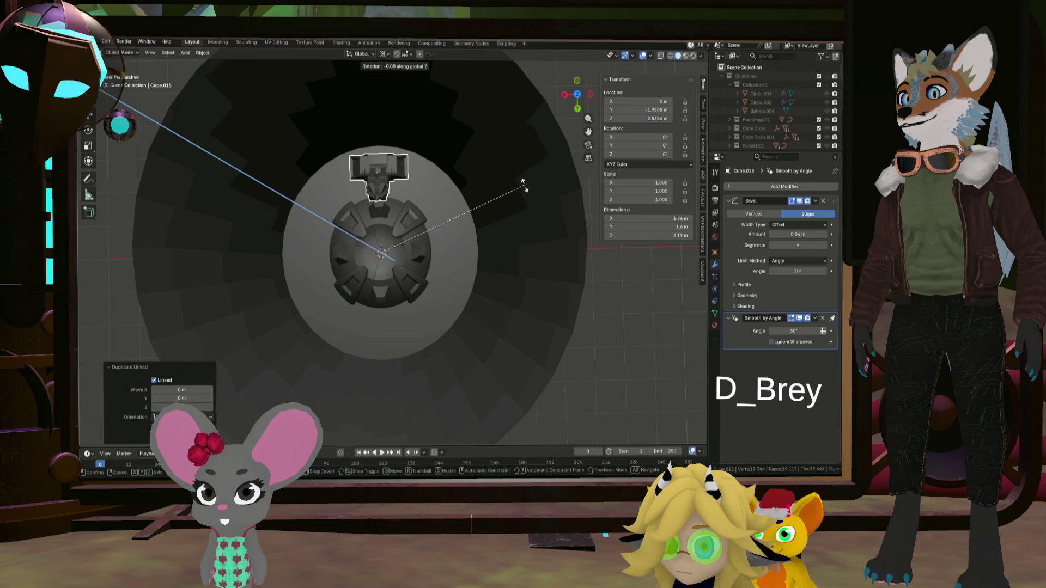
{"action": "type", "text": "36"}
{"action": "key", "text": "slash"}
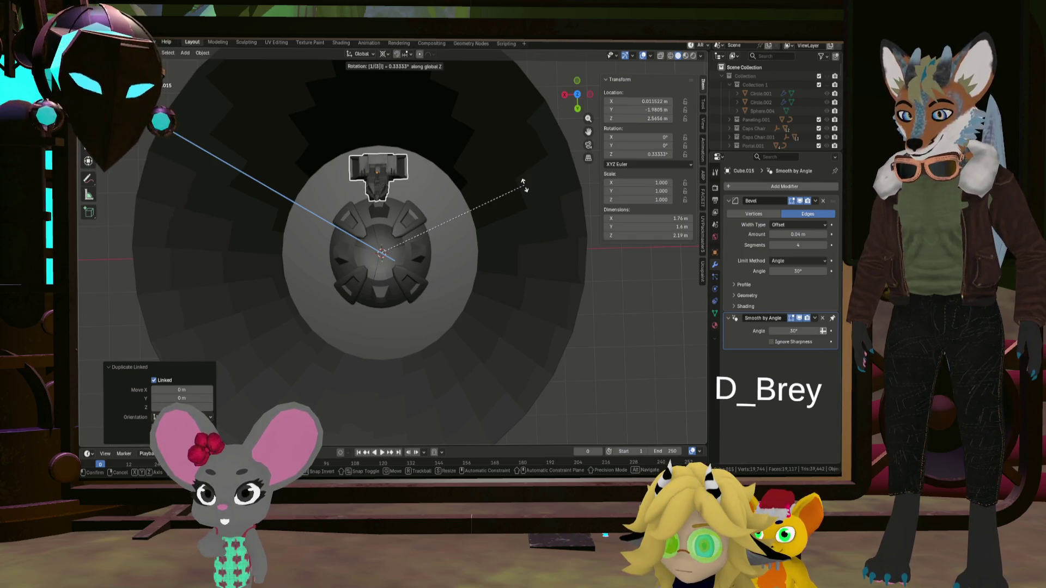
{"action": "type", "text": "0.3"}
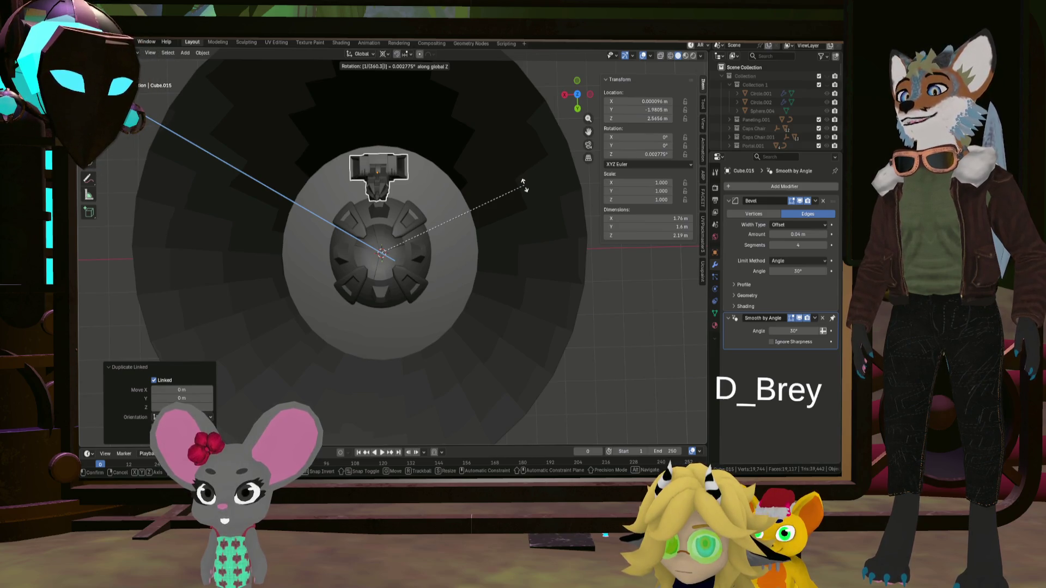
{"action": "key", "text": "BackSpace"}
{"action": "key", "text": "BackSpace"}
{"action": "key", "text": "BackSpace"}
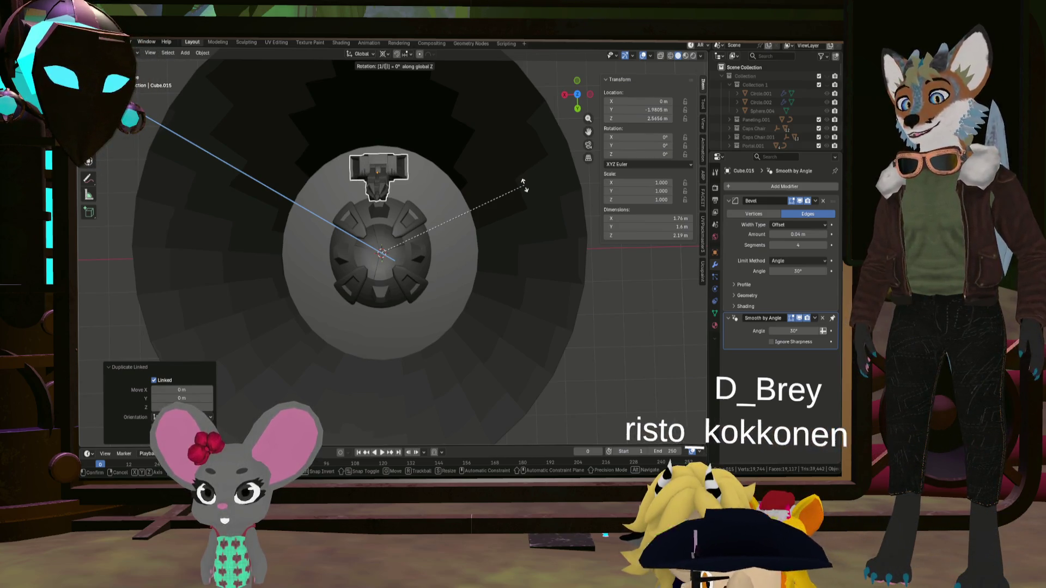
{"action": "key", "text": "BackSpace"}
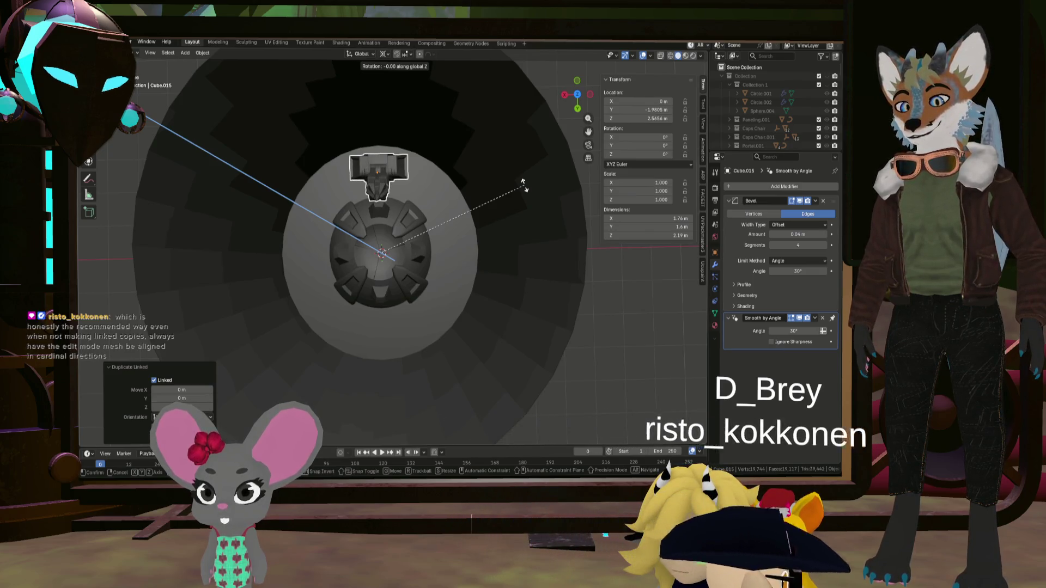
{"action": "type", "text": "1/(120"}
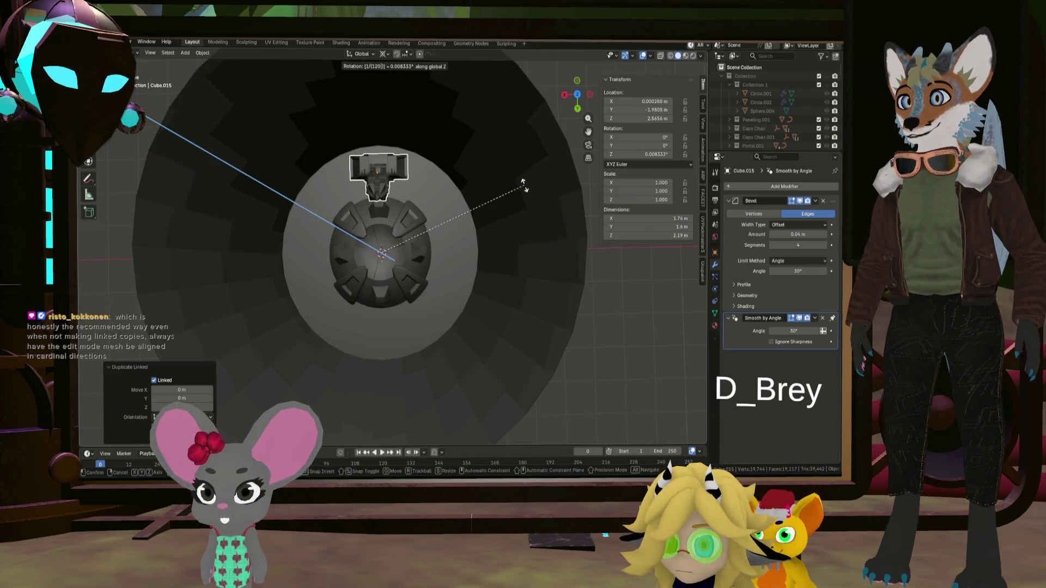
{"action": "key", "text": "BackSpace"}
{"action": "key", "text": "BackSpace"}
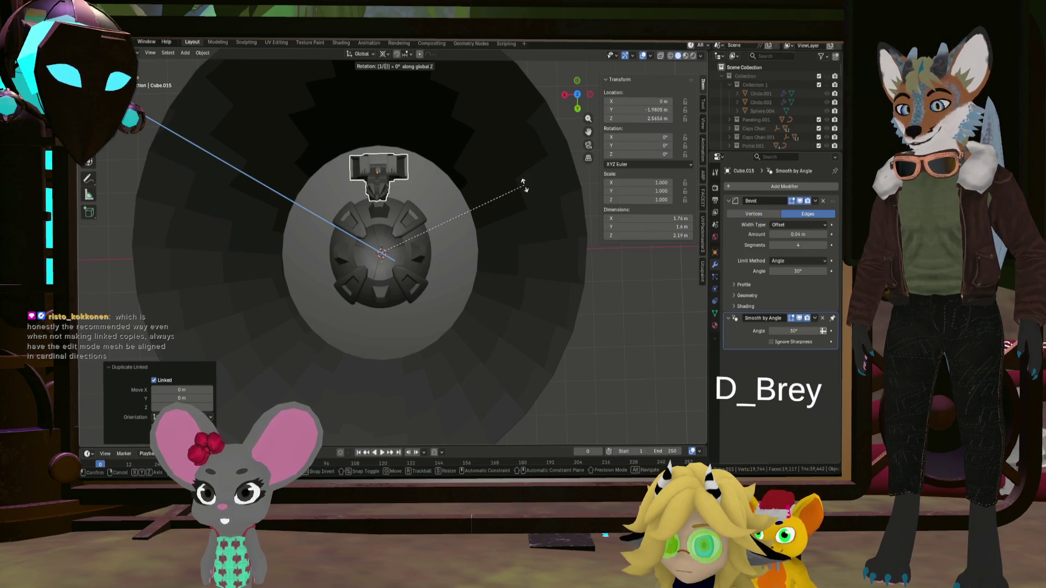
{"action": "key", "text": "r"}
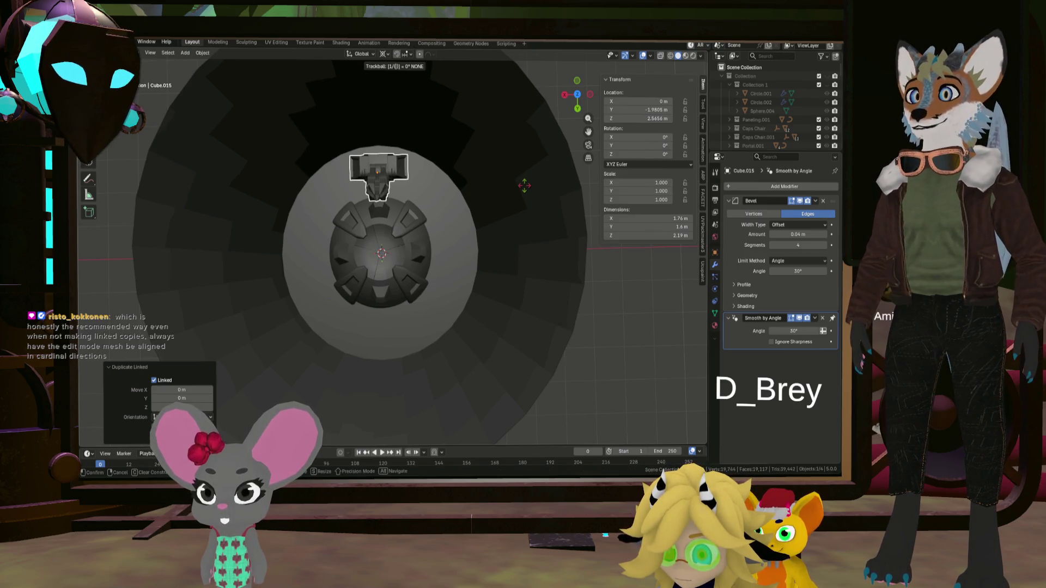
{"action": "key", "text": "Escape"}
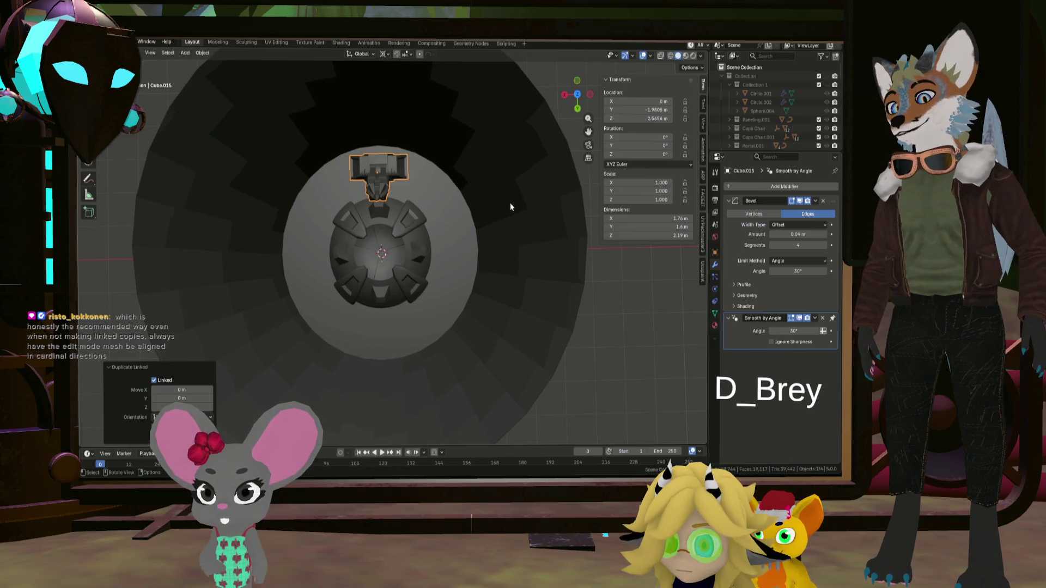
- Rotate Cube.015 120° around Z about the dome's centre, then linked-duplicate it in place
{"action": "type", "text": "rz12"}
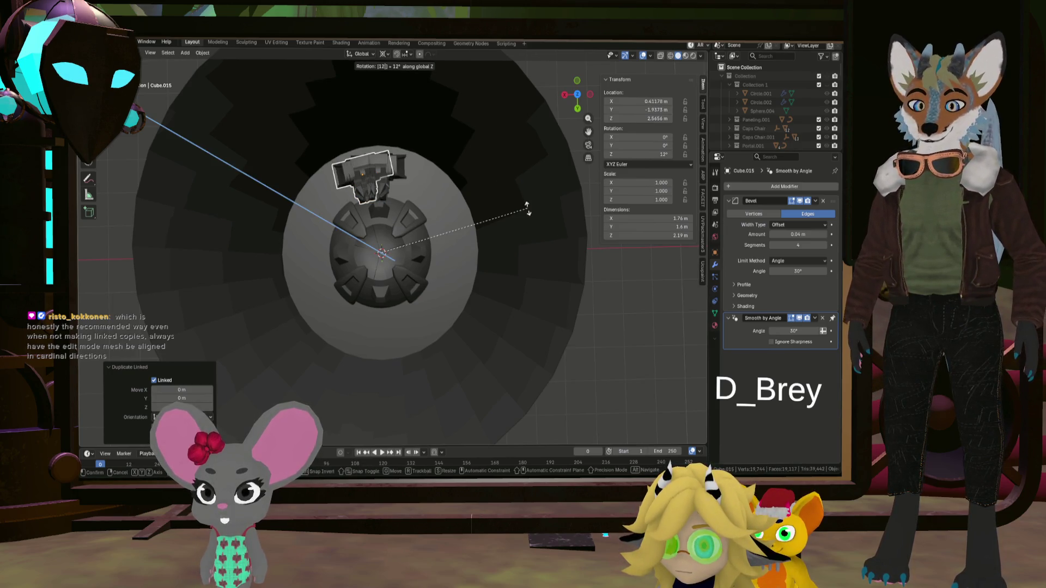
{"action": "type", "text": "0"}
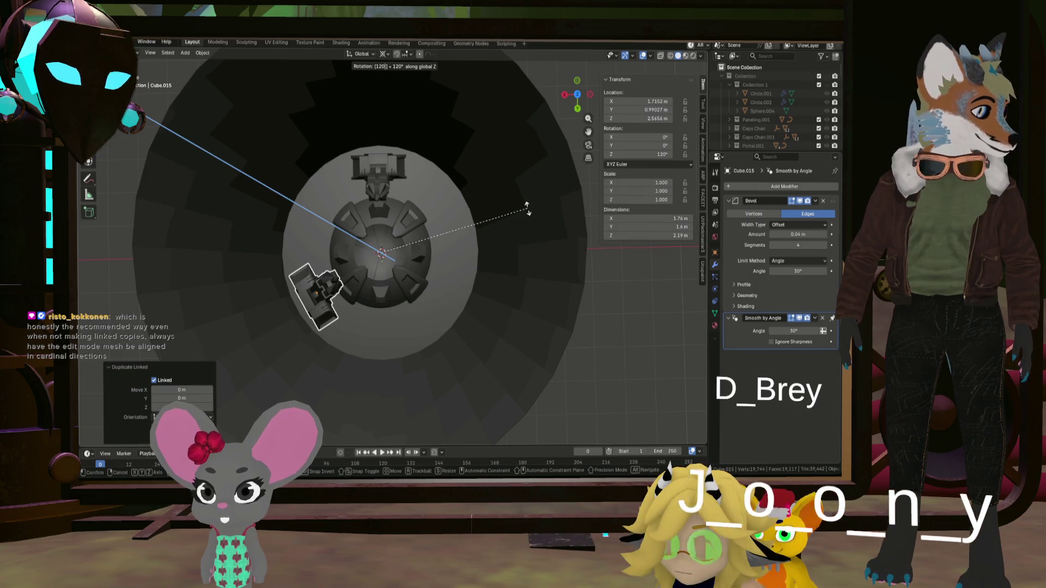
{"action": "key", "text": "Return"}
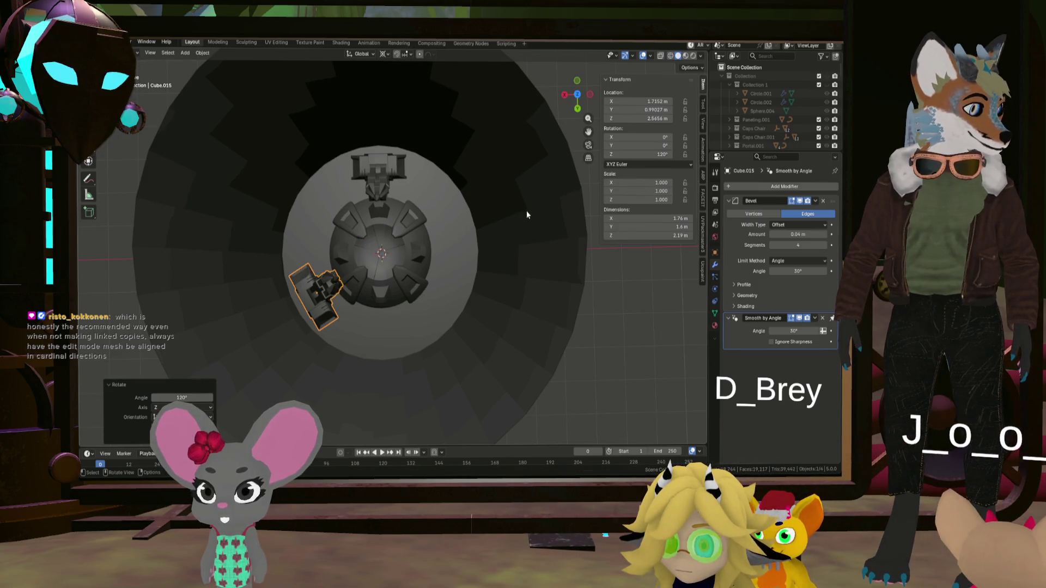
{"action": "middle_click_drag", "start_coordinate": [482, 253], "coordinate": [483, 255]}
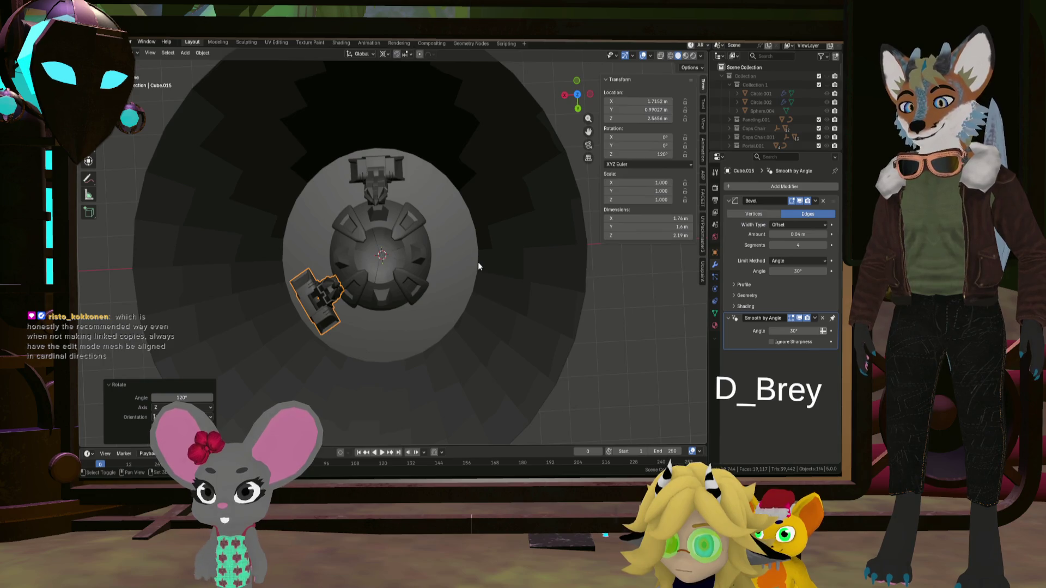
{"action": "key", "text": "alt+d"}
{"action": "right_click", "coordinate": [491, 258]}
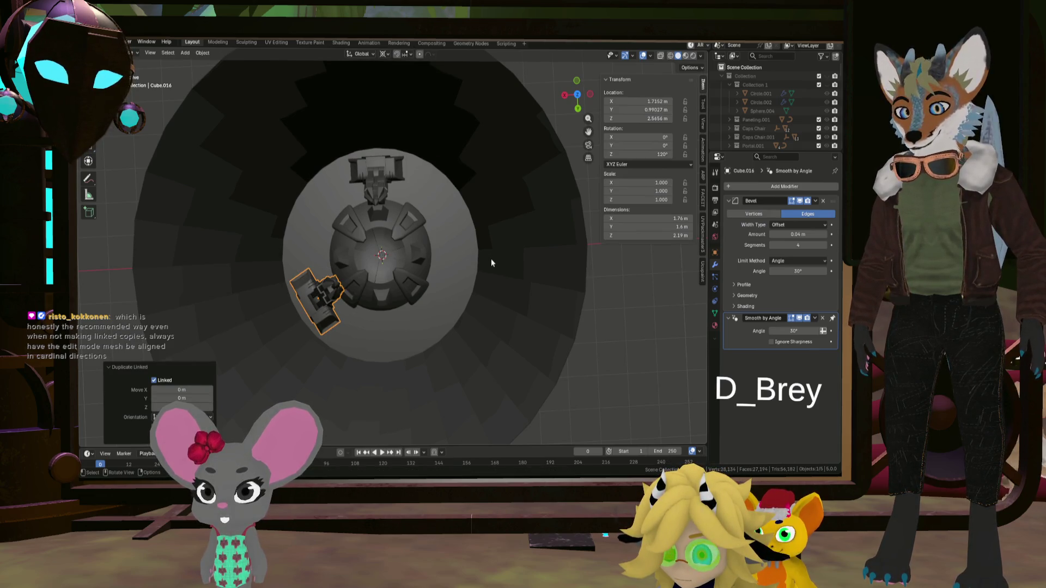
- Turn the new copy Cube.016 a further 120° around Z, then deselect everything
{"action": "type", "text": "rz"}
{"action": "type", "text": "12"}
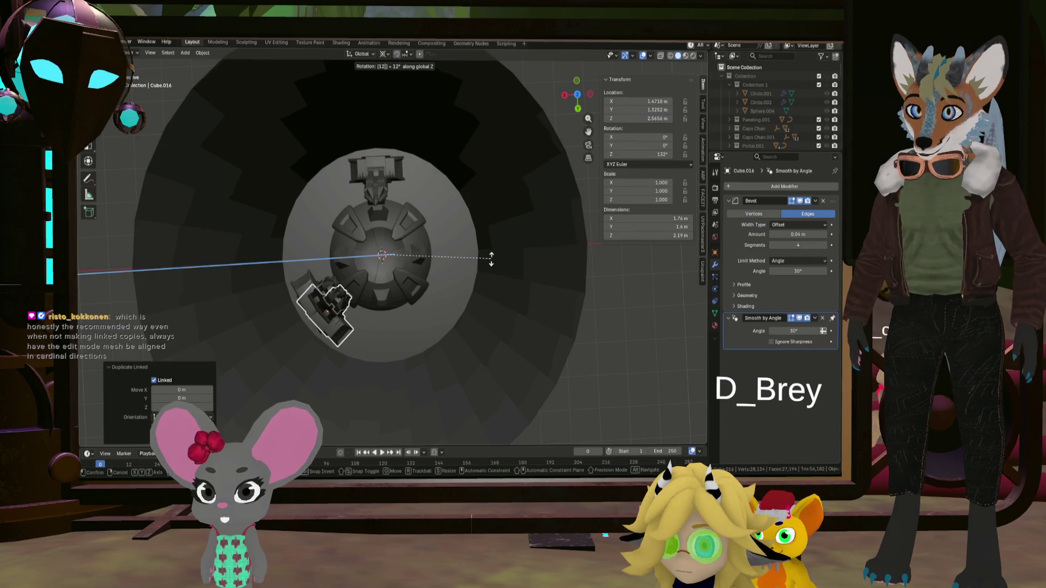
{"action": "type", "text": "0"}
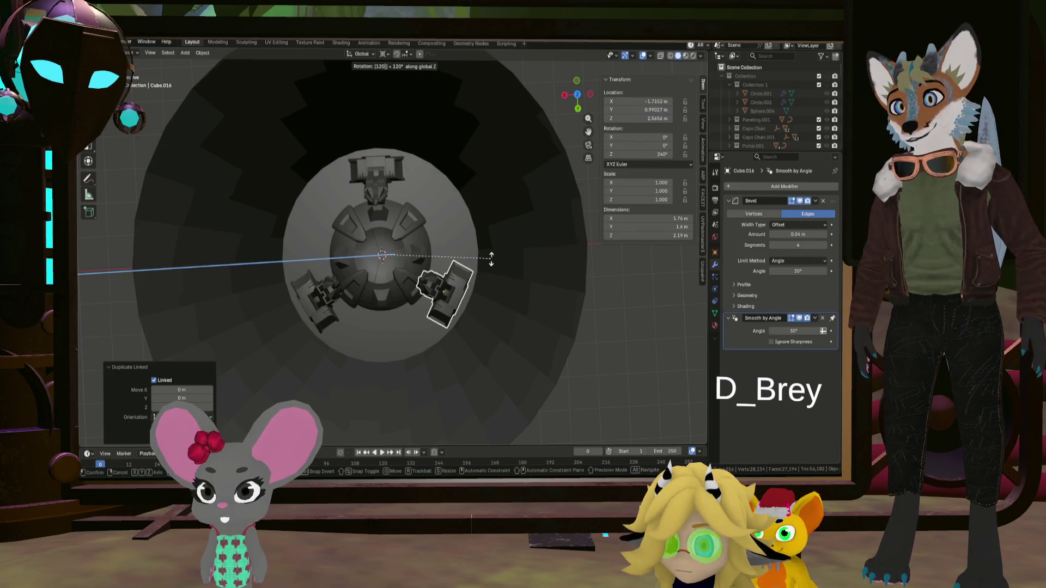
{"action": "key", "text": "Return"}
{"action": "mouse_move", "coordinate": [491, 259]}
{"action": "middle_mouse_down"}
{"action": "mouse_move", "coordinate": [486, 309]}
{"action": "mouse_move", "coordinate": [512, 262]}
{"action": "mouse_move", "coordinate": [494, 207]}
{"action": "mouse_move", "coordinate": [438, 225]}
{"action": "mouse_move", "coordinate": [473, 235]}
{"action": "middle_mouse_up"}
{"action": "left_click", "coordinate": [556, 315]}
{"action": "mouse_move", "coordinate": [555, 314]}
{"action": "middle_mouse_down"}
{"action": "mouse_move", "coordinate": [480, 350]}
{"action": "mouse_move", "coordinate": [598, 371]}
{"action": "mouse_move", "coordinate": [452, 391]}
{"action": "middle_mouse_up"}
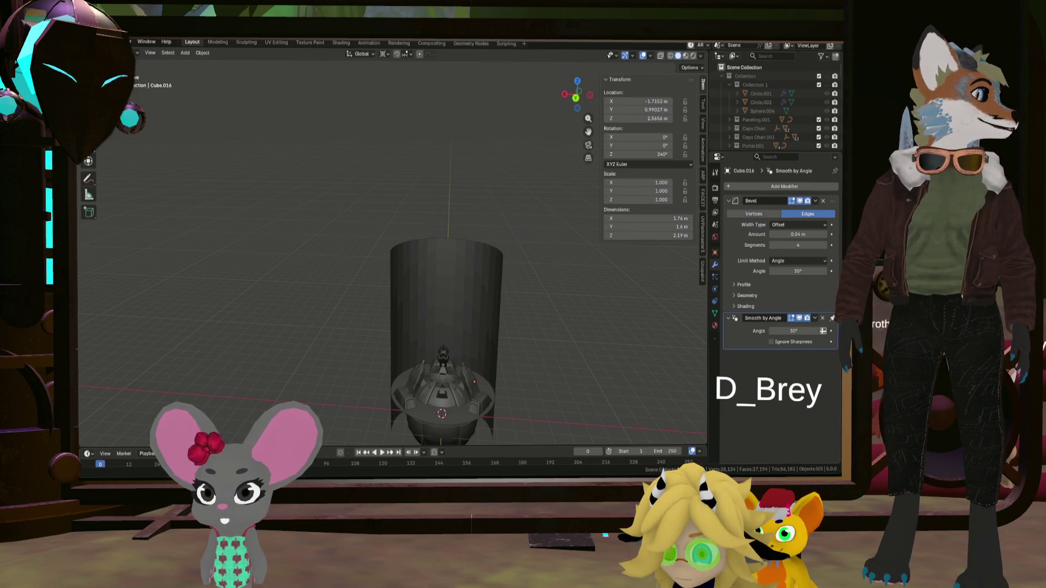
- In Edit Mode, select the whole column with Ctrl+L and rotate it slightly at its base
{"action": "mouse_move", "coordinate": [490, 283]}
{"action": "middle_mouse_down"}
{"action": "mouse_move", "coordinate": [498, 297]}
{"action": "mouse_move", "coordinate": [414, 377]}
{"action": "mouse_move", "coordinate": [453, 375]}
{"action": "mouse_move", "coordinate": [377, 381]}
{"action": "mouse_move", "coordinate": [434, 375]}
{"action": "mouse_move", "coordinate": [458, 350]}
{"action": "mouse_move", "coordinate": [415, 245]}
{"action": "middle_mouse_up"}
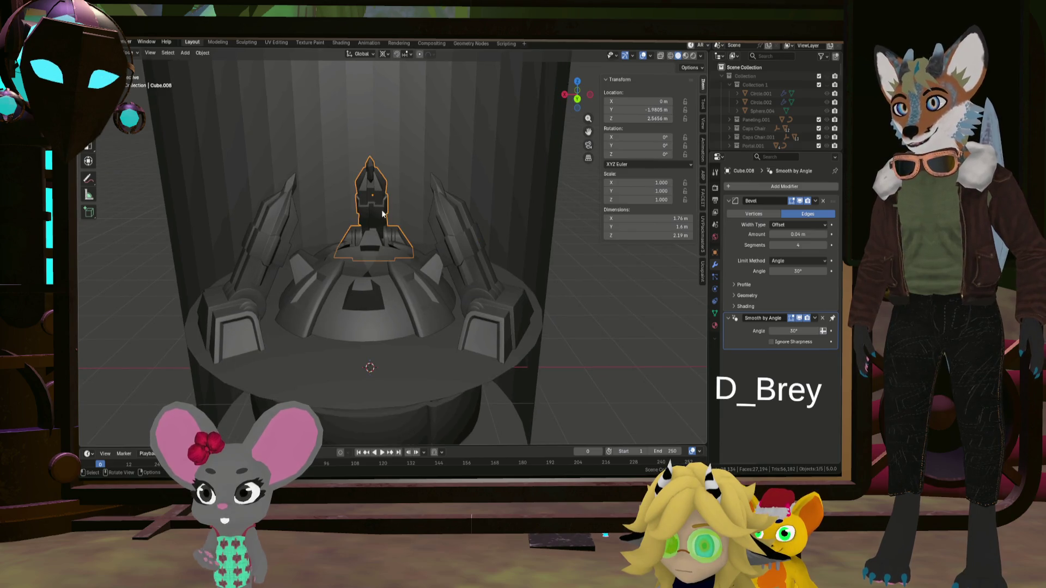
{"action": "mouse_move", "coordinate": [383, 214]}
{"action": "middle_mouse_down"}
{"action": "mouse_move", "coordinate": [354, 227]}
{"action": "mouse_move", "coordinate": [454, 240]}
{"action": "mouse_move", "coordinate": [407, 201]}
{"action": "middle_mouse_up"}
{"action": "key", "text": "Tab"}
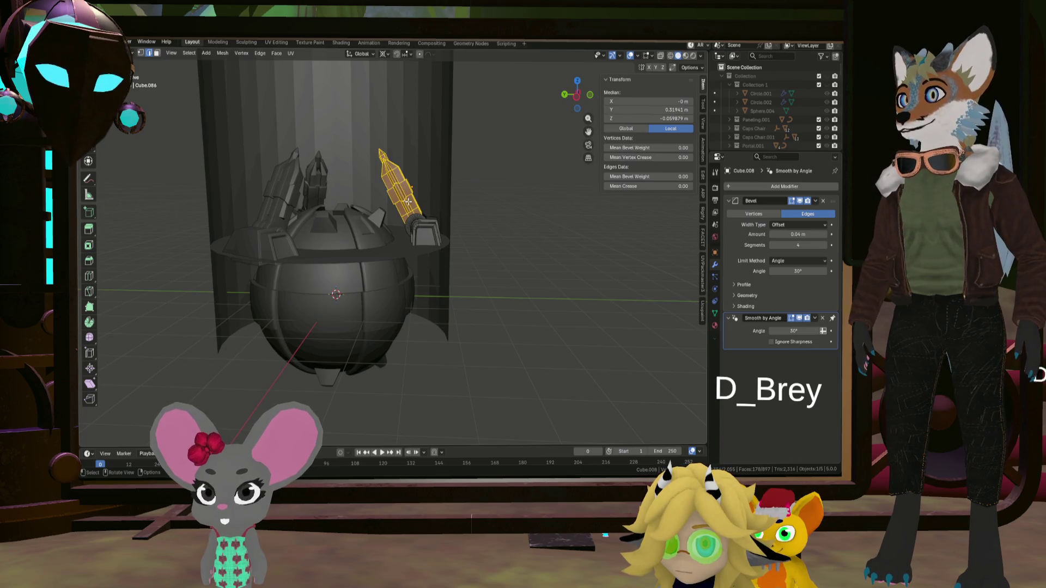
{"action": "scroll", "coordinate": [408, 201], "scroll_direction": "up", "scroll_amount": 5}
{"action": "left_click", "coordinate": [417, 215]}
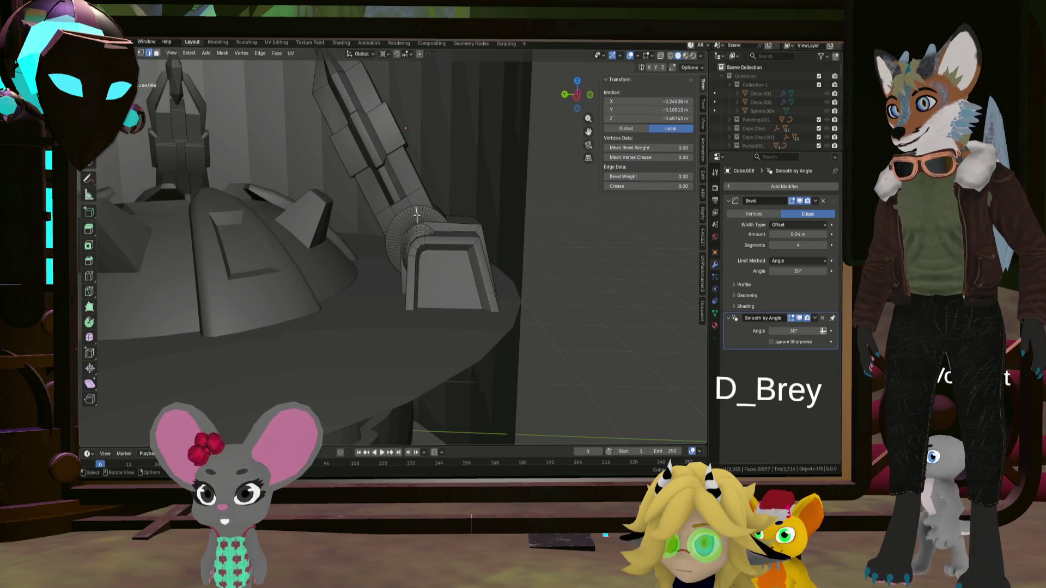
{"action": "mouse_move", "coordinate": [417, 215]}
{"action": "middle_mouse_down"}
{"action": "mouse_move", "coordinate": [436, 215]}
{"action": "mouse_move", "coordinate": [428, 216]}
{"action": "mouse_move", "coordinate": [420, 172]}
{"action": "mouse_move", "coordinate": [493, 169]}
{"action": "mouse_move", "coordinate": [434, 159]}
{"action": "mouse_move", "coordinate": [414, 174]}
{"action": "middle_mouse_up"}
{"action": "key", "text": "alt+a"}
{"action": "left_click", "coordinate": [428, 216], "text": "alt"}
{"action": "key", "text": "ctrl+l"}
{"action": "key", "text": "r"}
{"action": "left_click", "coordinate": [488, 152]}
- Inspect edge loops and a face ring at the column's base joint, then view the cylinder from above
{"action": "scroll", "coordinate": [403, 186], "scroll_direction": "up", "scroll_amount": 2}
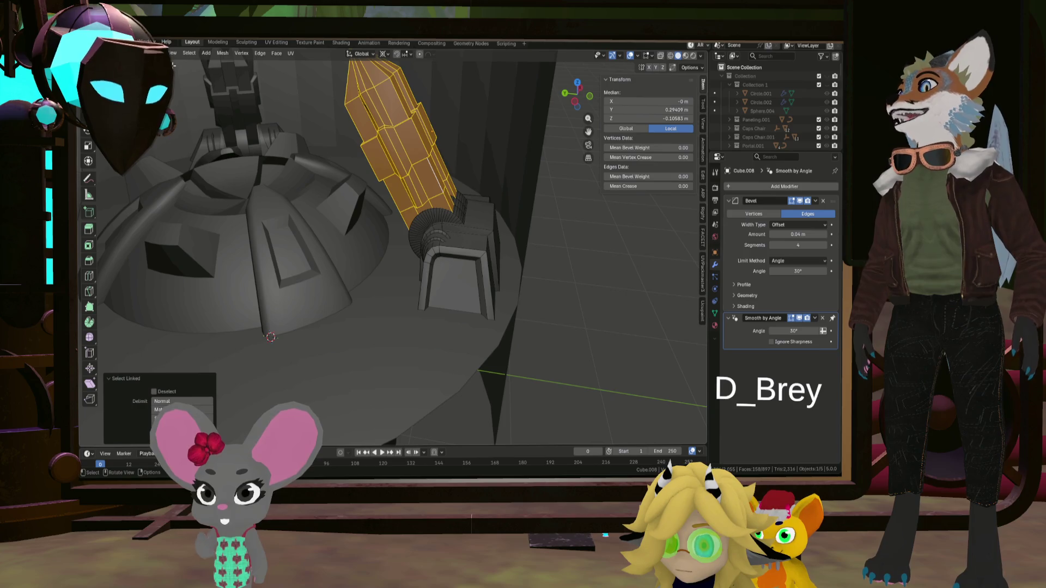
{"action": "middle_click_drag", "start_coordinate": [459, 218], "coordinate": [430, 213]}
{"action": "left_click", "coordinate": [431, 213]}
{"action": "scroll", "coordinate": [430, 214], "scroll_direction": "up", "scroll_amount": 2}
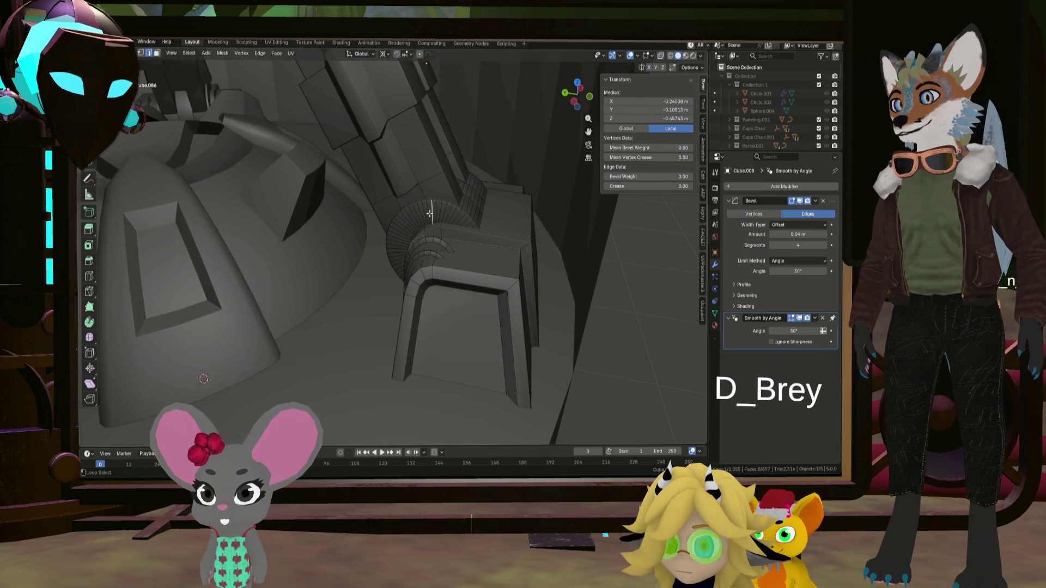
{"action": "left_click", "coordinate": [428, 217], "text": "alt"}
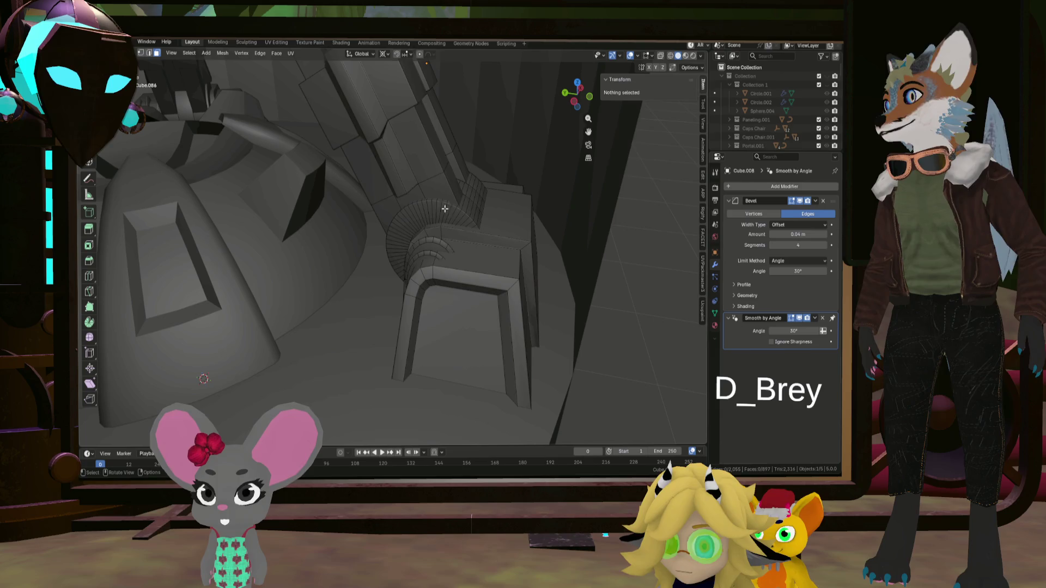
{"action": "left_click", "coordinate": [428, 217], "text": "alt"}
{"action": "middle_click_drag", "start_coordinate": [428, 216], "coordinate": [292, 210]}
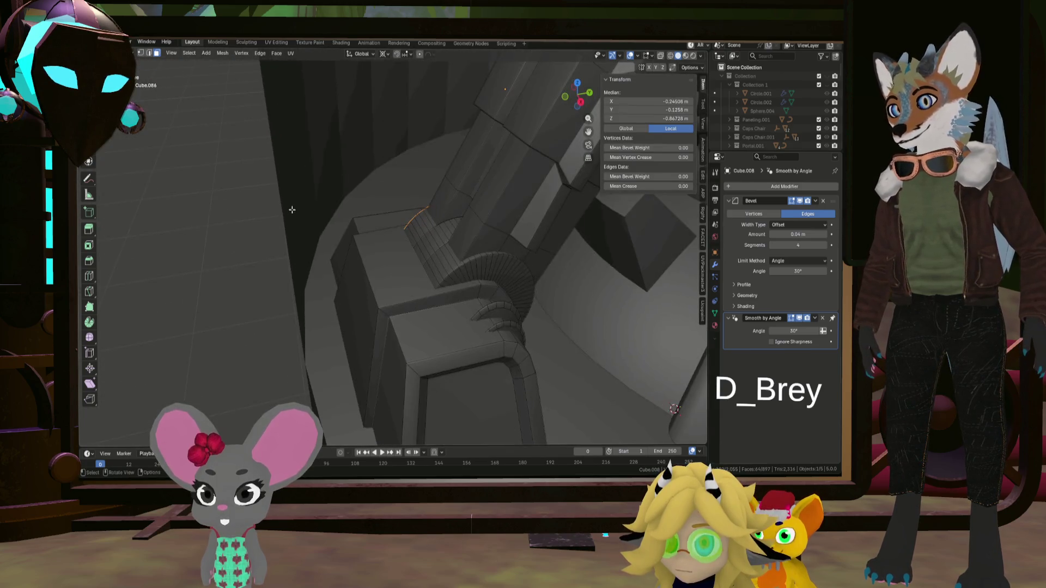
{"action": "left_click", "coordinate": [477, 265], "text": "alt+shift"}
{"action": "scroll", "coordinate": [476, 266], "scroll_direction": "down", "scroll_amount": 6}
{"action": "mouse_move", "coordinate": [477, 266]}
{"action": "middle_mouse_down"}
{"action": "mouse_move", "coordinate": [464, 235]}
{"action": "mouse_move", "coordinate": [381, 238]}
{"action": "mouse_move", "coordinate": [580, 236]}
{"action": "middle_mouse_up"}
{"action": "scroll", "coordinate": [465, 235], "scroll_direction": "down", "scroll_amount": 6}
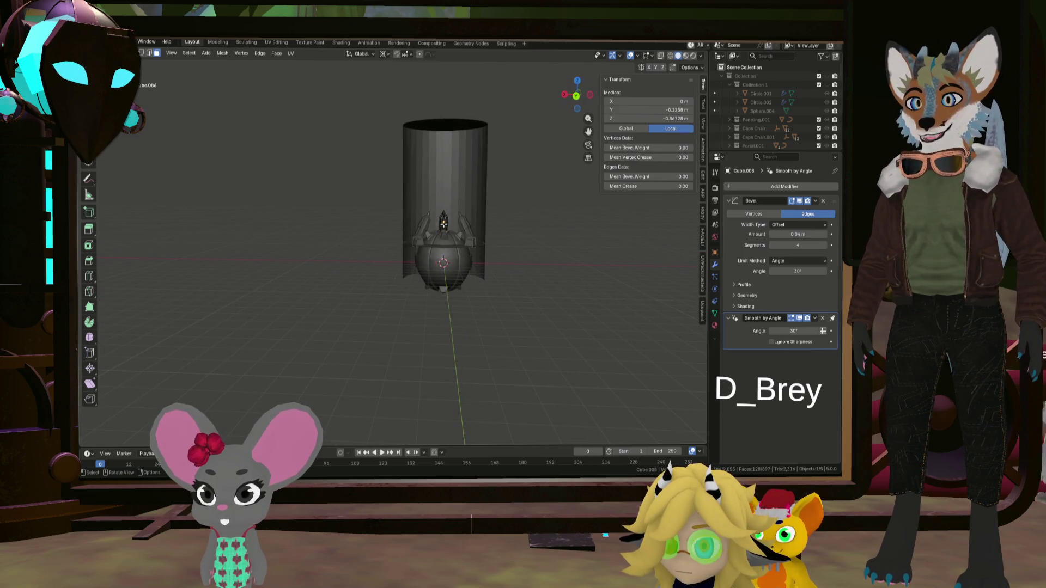
{"action": "mouse_move", "coordinate": [444, 224]}
{"action": "middle_mouse_down"}
{"action": "mouse_move", "coordinate": [537, 224]}
{"action": "mouse_move", "coordinate": [348, 230]}
{"action": "mouse_move", "coordinate": [441, 237]}
{"action": "mouse_move", "coordinate": [264, 222]}
{"action": "mouse_move", "coordinate": [424, 230]}
{"action": "mouse_move", "coordinate": [461, 200]}
{"action": "middle_mouse_up"}
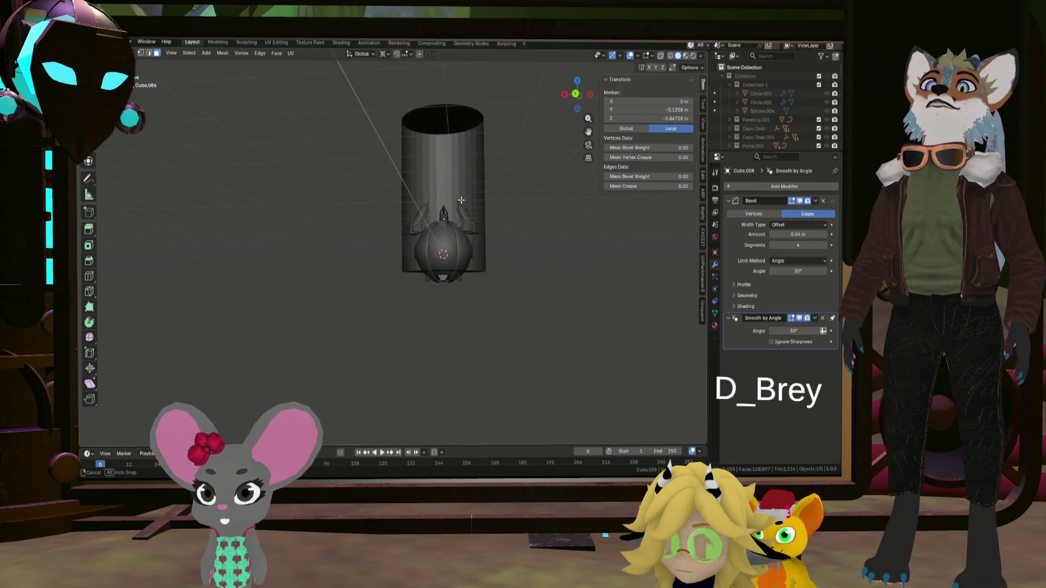
{"action": "mouse_move", "coordinate": [459, 115]}
{"action": "middle_mouse_down"}
{"action": "mouse_move", "coordinate": [432, 242]}
{"action": "mouse_move", "coordinate": [461, 269]}
{"action": "middle_mouse_up"}
{"action": "scroll", "coordinate": [432, 241], "scroll_direction": "up", "scroll_amount": 4}
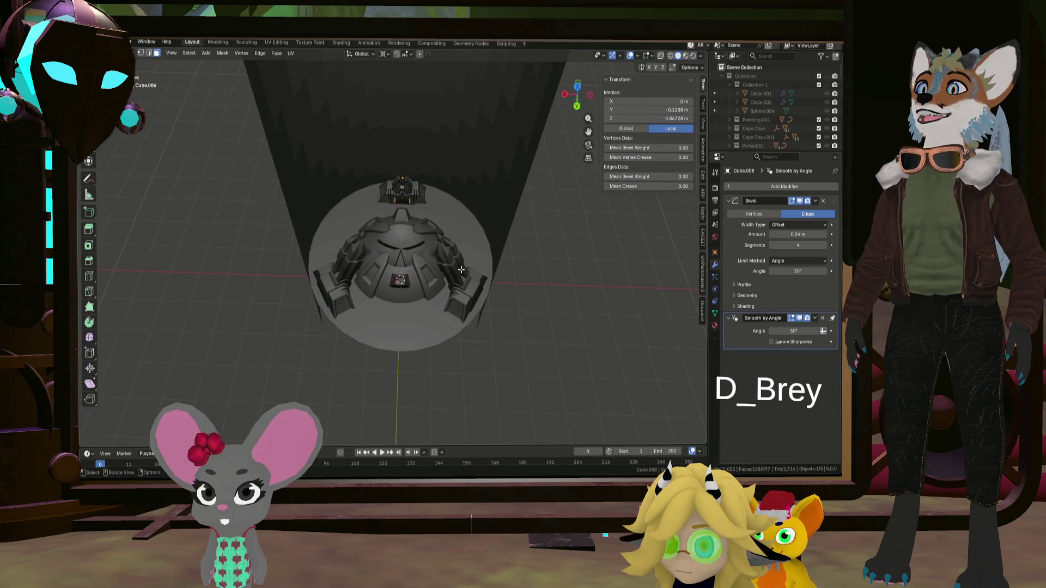
- Leave Edit Mode and select the three turret units
{"action": "left_click", "coordinate": [500, 311]}
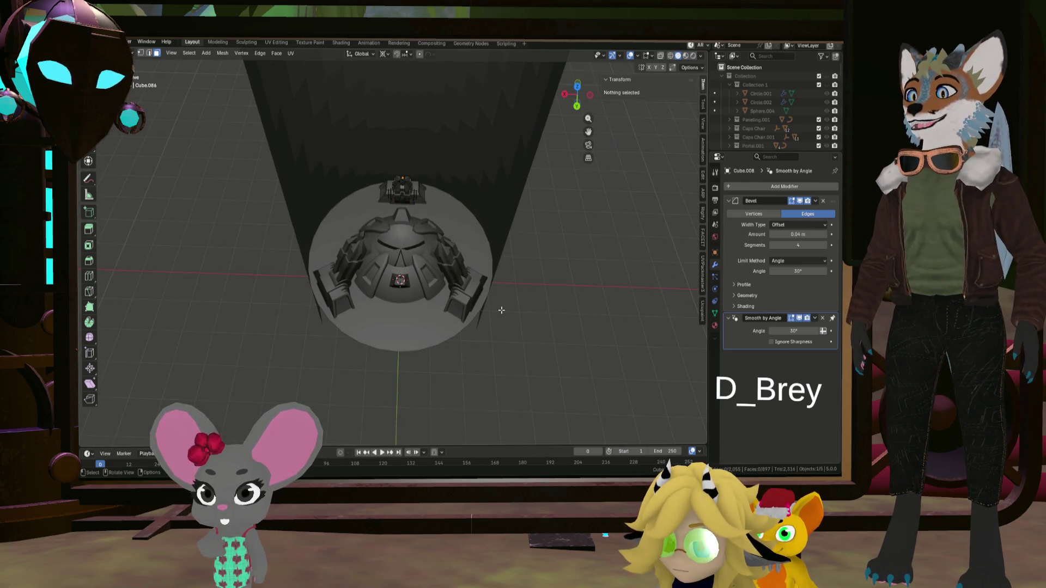
{"action": "key", "text": "Tab"}
{"action": "mouse_move", "coordinate": [507, 299]}
{"action": "middle_mouse_down"}
{"action": "mouse_move", "coordinate": [477, 284]}
{"action": "mouse_move", "coordinate": [477, 252]}
{"action": "middle_mouse_up"}
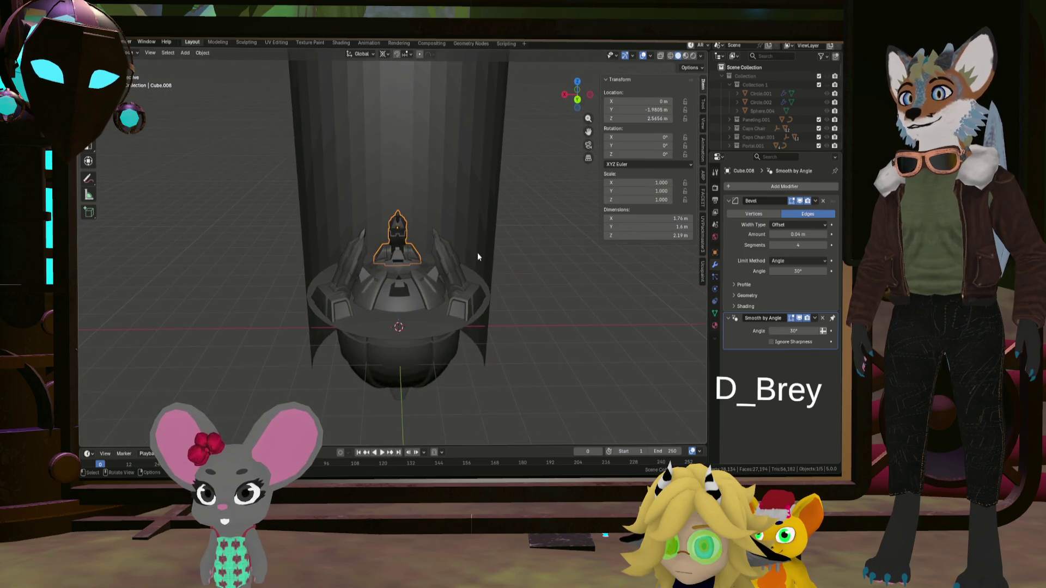
{"action": "middle_click_drag", "start_coordinate": [466, 292], "coordinate": [463, 328]}
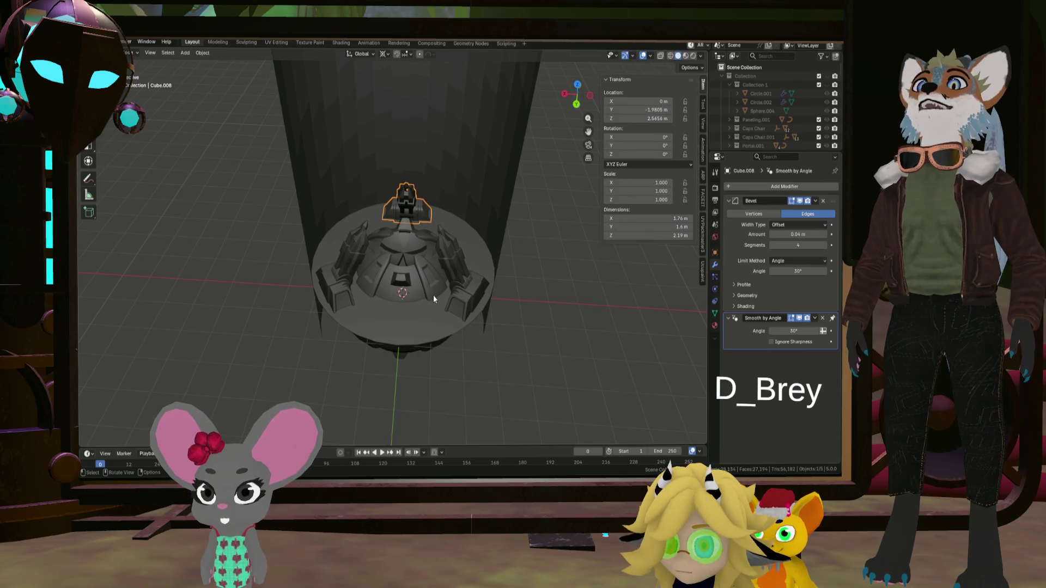
{"action": "left_click", "coordinate": [460, 290]}
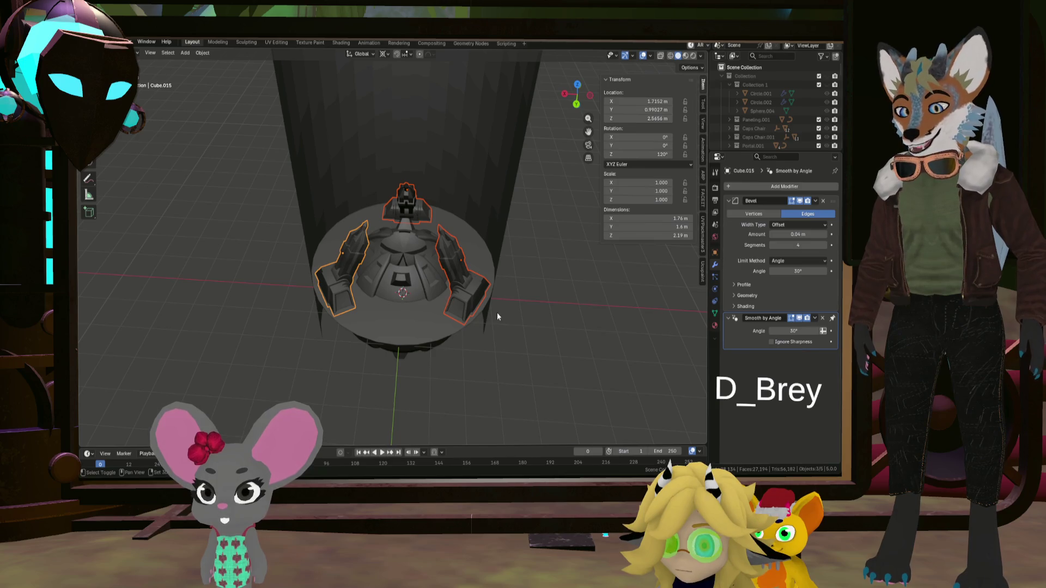
- Linked-duplicate the three units in place, flip them 180° around X, and start raising them
{"action": "key", "text": "alt+d"}
{"action": "key", "text": "Escape"}
{"action": "mouse_move", "coordinate": [497, 319]}
{"action": "middle_mouse_down"}
{"action": "mouse_move", "coordinate": [505, 286]}
{"action": "mouse_move", "coordinate": [510, 303]}
{"action": "mouse_move", "coordinate": [514, 293]}
{"action": "middle_mouse_up"}
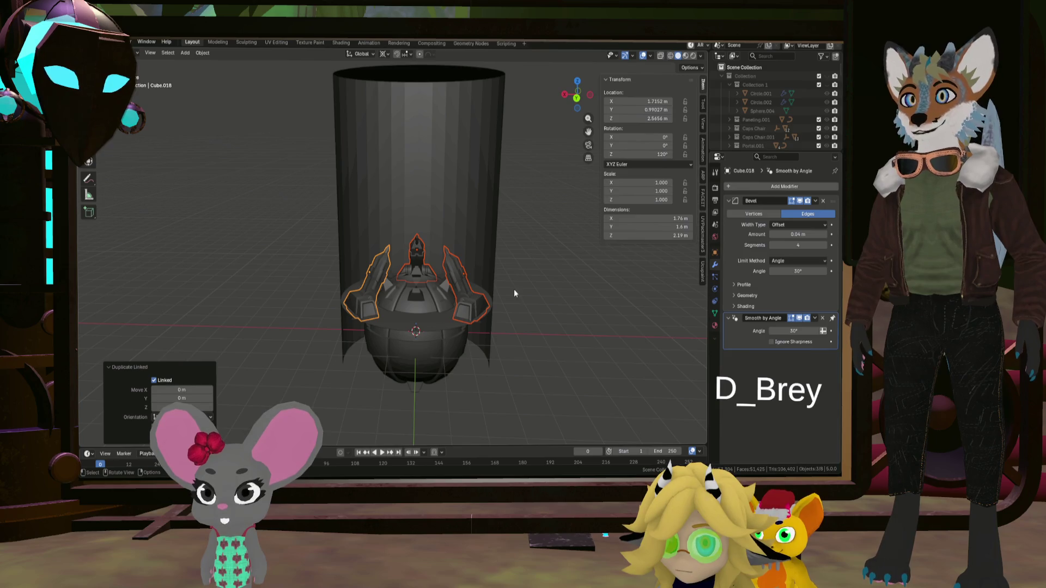
{"action": "key", "text": "r"}
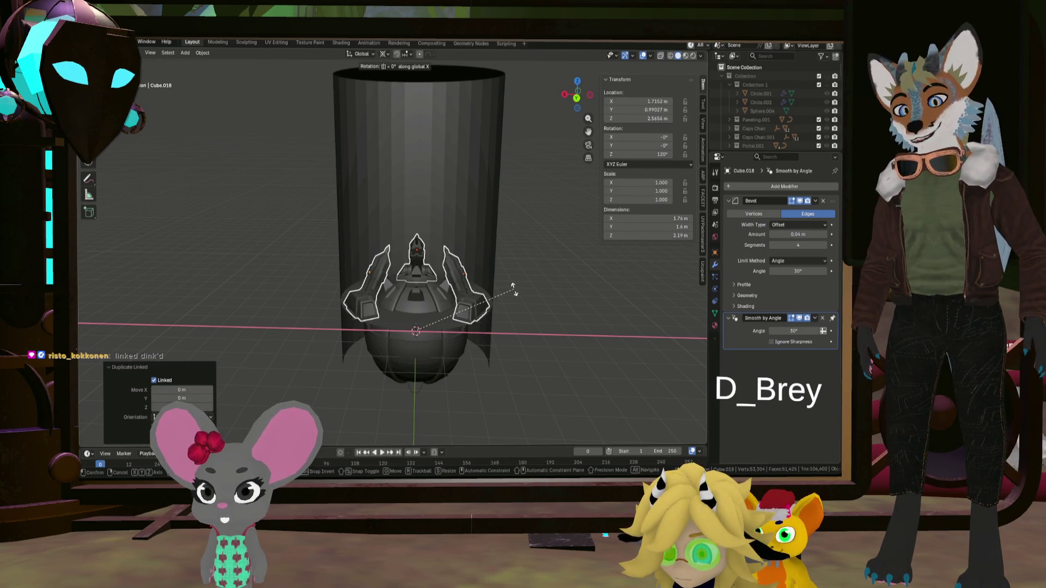
{"action": "type", "text": "180"}
{"action": "key", "text": "Return"}
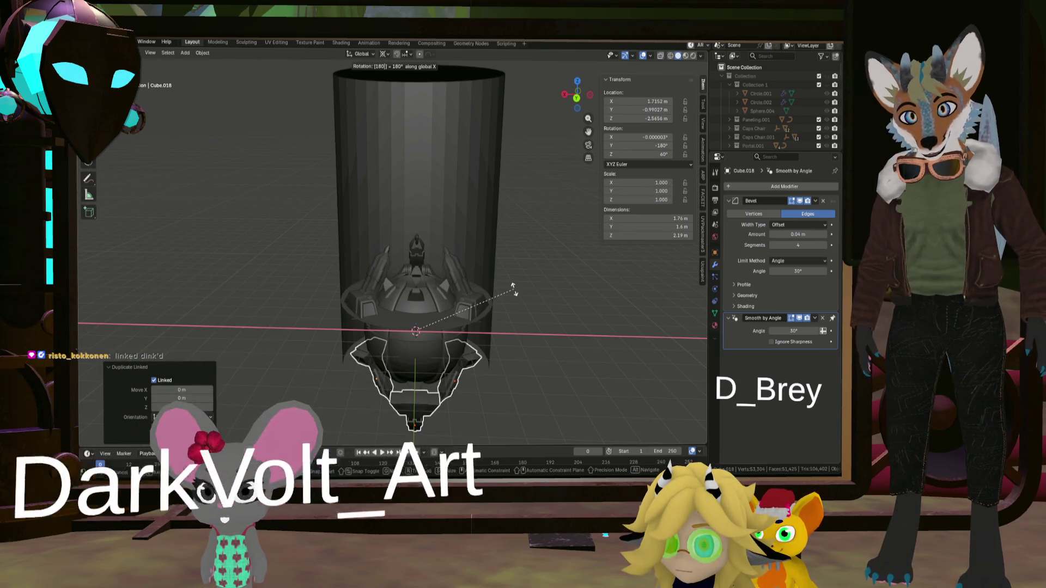
{"action": "key", "text": "g"}
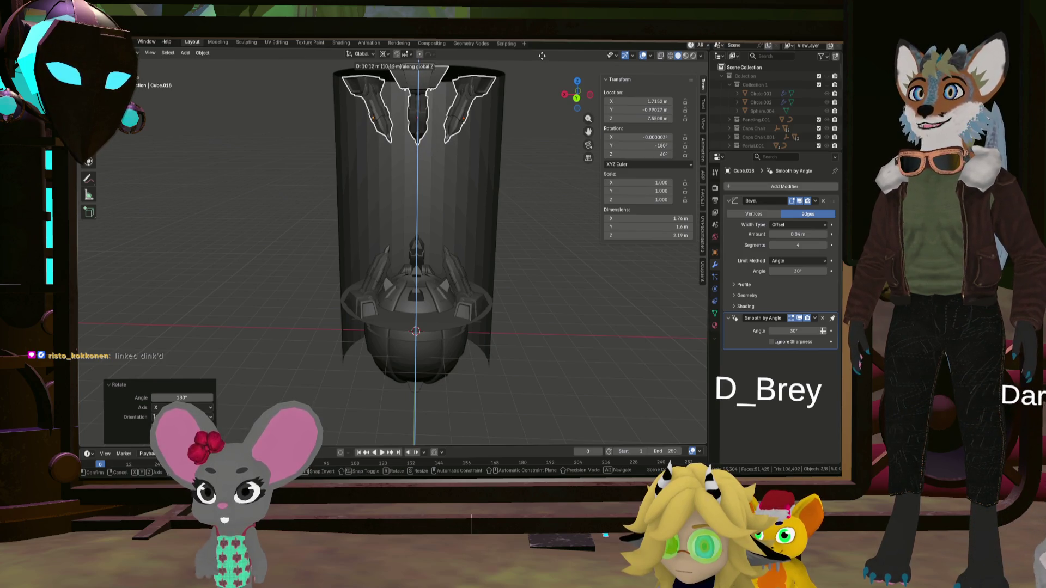
- Unhide the rest of the station collection, view the raised claw arms, and select the Cylinder.006 wall
{"action": "mouse_move", "coordinate": [502, 180]}
{"action": "middle_mouse_down"}
{"action": "mouse_move", "coordinate": [459, 178]}
{"action": "mouse_move", "coordinate": [488, 173]}
{"action": "mouse_move", "coordinate": [498, 269]}
{"action": "mouse_move", "coordinate": [515, 135]}
{"action": "mouse_move", "coordinate": [561, 165]}
{"action": "mouse_move", "coordinate": [553, 179]}
{"action": "mouse_move", "coordinate": [514, 155]}
{"action": "mouse_move", "coordinate": [455, 160]}
{"action": "mouse_move", "coordinate": [364, 273]}
{"action": "mouse_move", "coordinate": [390, 266]}
{"action": "mouse_move", "coordinate": [280, 280]}
{"action": "mouse_move", "coordinate": [354, 248]}
{"action": "mouse_move", "coordinate": [392, 117]}
{"action": "middle_mouse_up"}
{"action": "mouse_move", "coordinate": [403, 254]}
{"action": "middle_mouse_down"}
{"action": "mouse_move", "coordinate": [531, 147]}
{"action": "mouse_move", "coordinate": [511, 309]}
{"action": "mouse_move", "coordinate": [527, 305]}
{"action": "mouse_move", "coordinate": [527, 278]}
{"action": "mouse_move", "coordinate": [530, 308]}
{"action": "middle_mouse_up"}
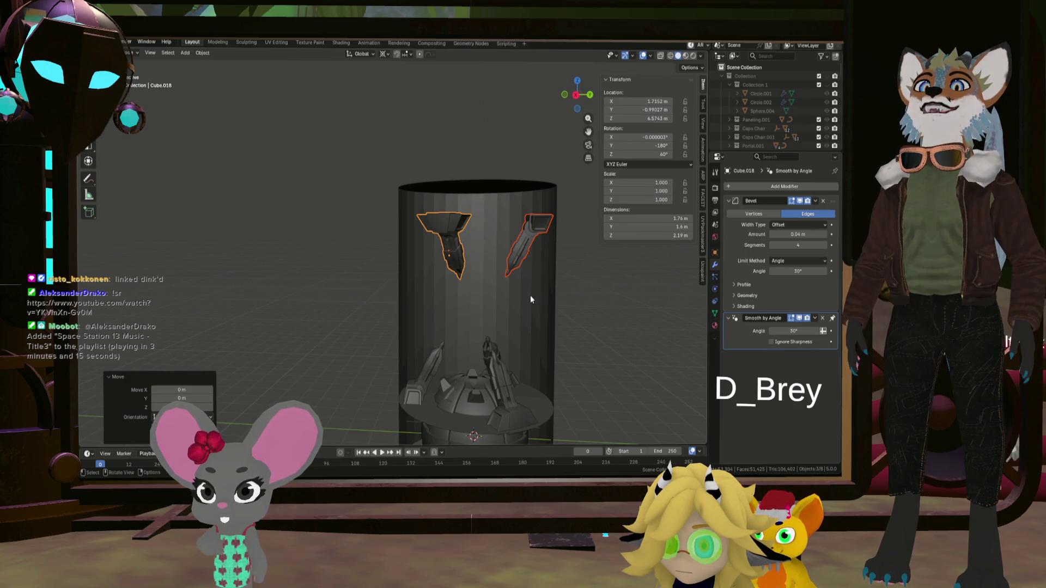
{"action": "left_click", "coordinate": [831, 77]}
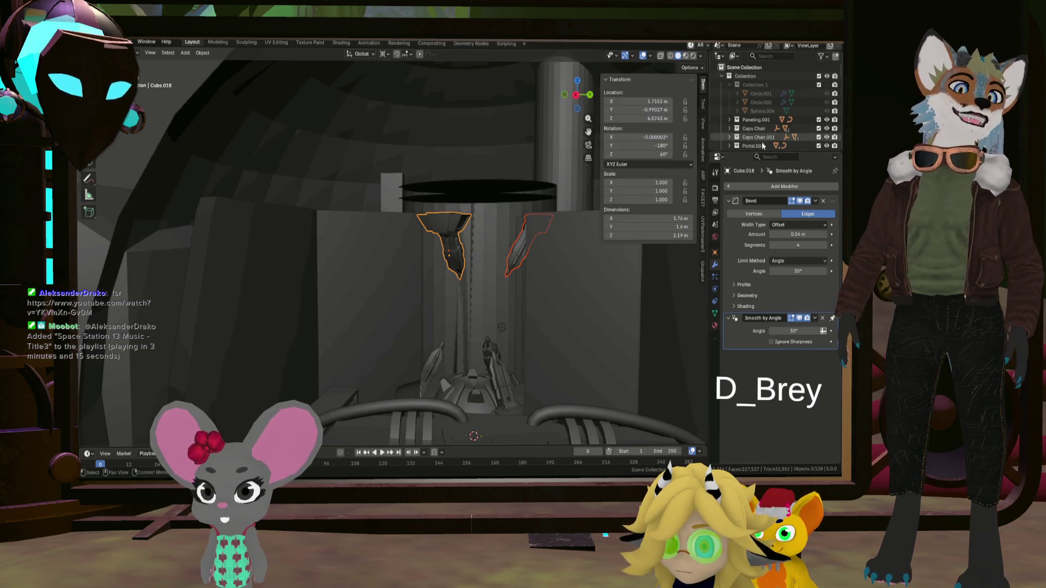
{"action": "scroll", "coordinate": [518, 277], "scroll_direction": "up", "scroll_amount": 4}
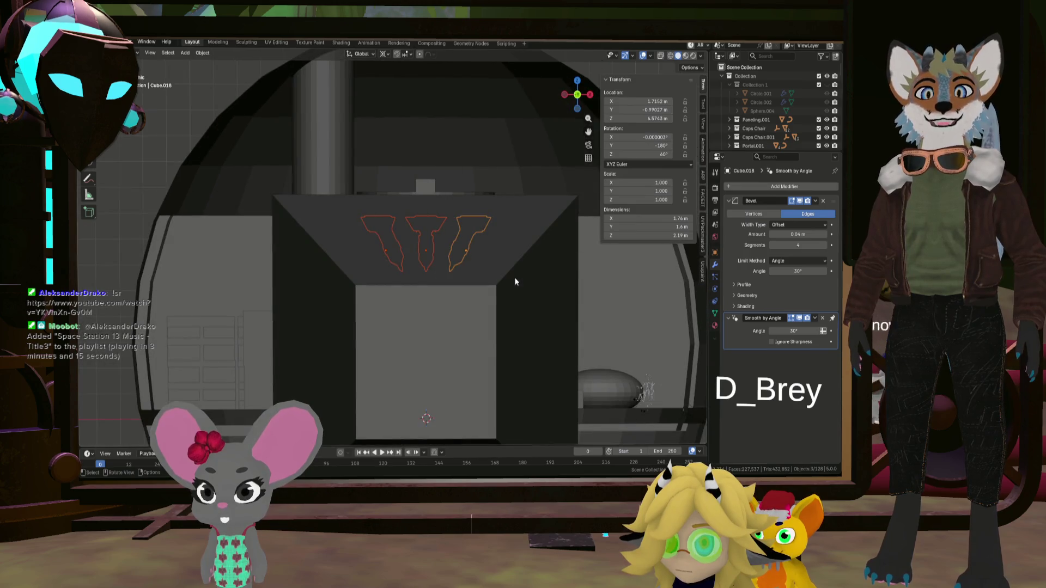
{"action": "key", "text": "KP_3"}
{"action": "mouse_move", "coordinate": [430, 303]}
{"action": "middle_mouse_down", "text": "shift"}
{"action": "mouse_move", "coordinate": [442, 256]}
{"action": "mouse_move", "coordinate": [455, 268]}
{"action": "middle_mouse_up", "text": "shift"}
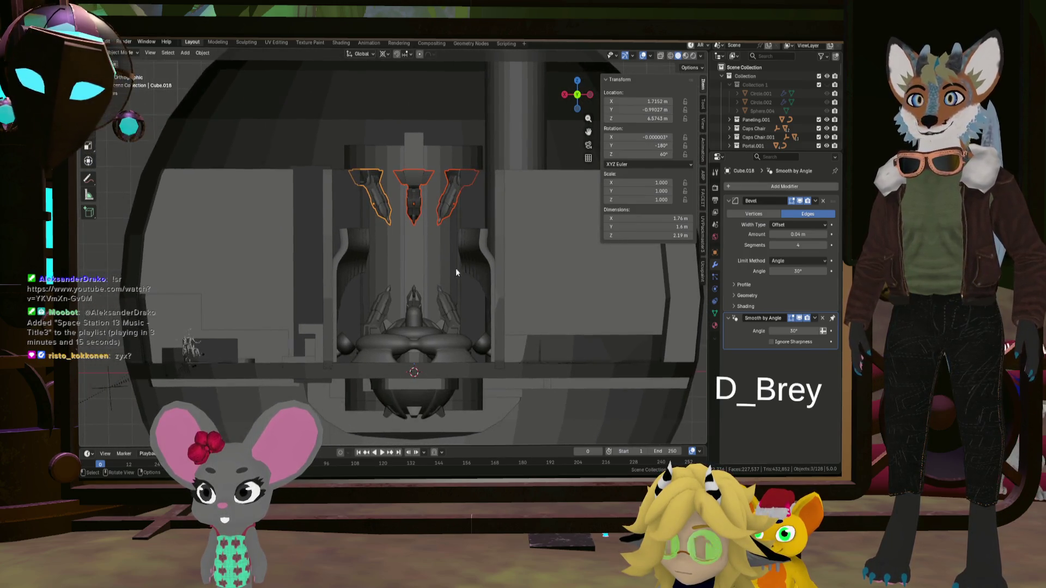
{"action": "scroll", "coordinate": [440, 260], "scroll_direction": "up", "scroll_amount": 2}
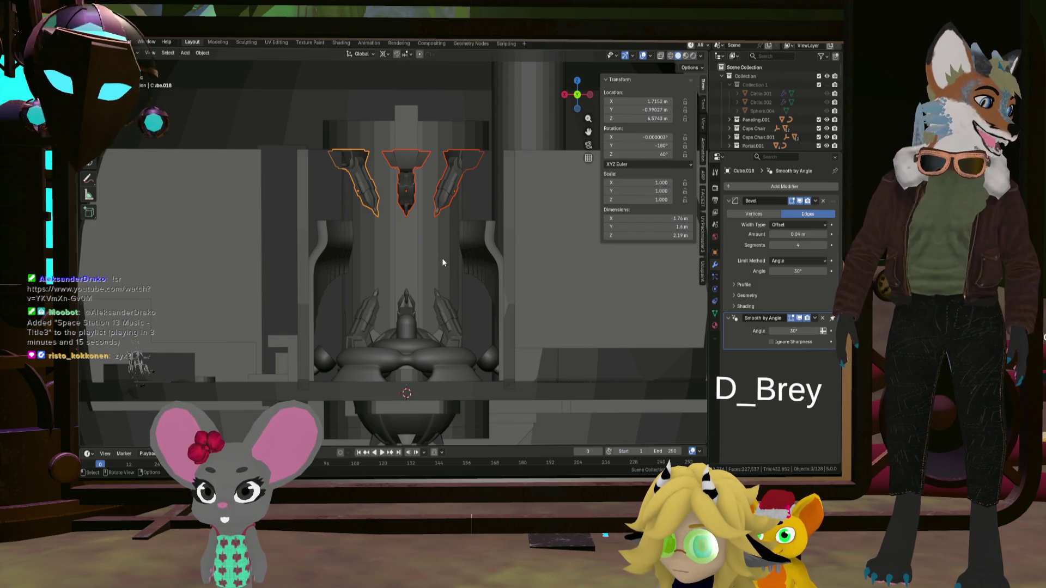
{"action": "scroll", "coordinate": [407, 210], "scroll_direction": "up", "scroll_amount": 2}
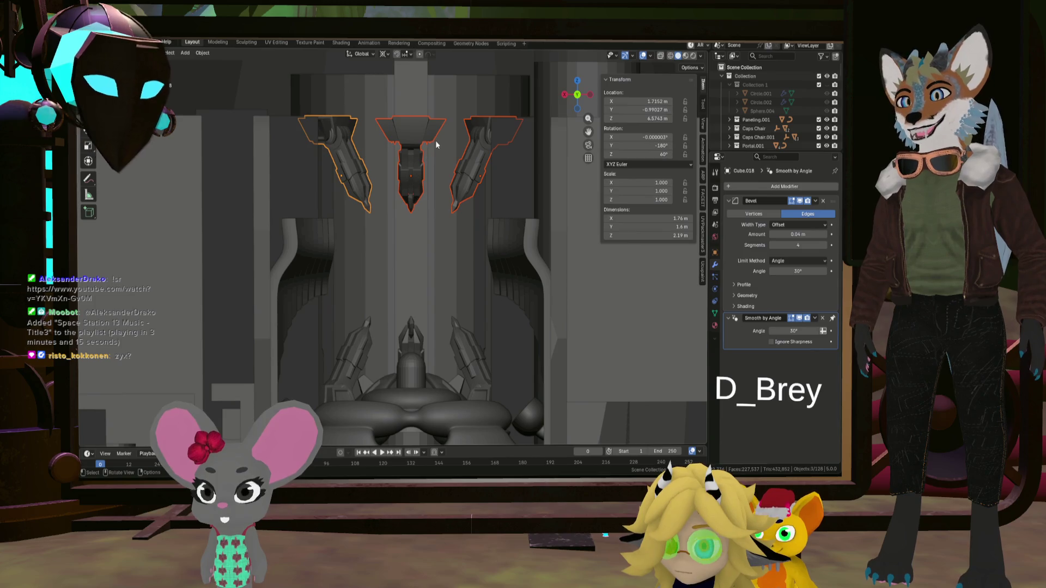
{"action": "mouse_move", "coordinate": [436, 144]}
{"action": "middle_mouse_down"}
{"action": "mouse_move", "coordinate": [437, 105]}
{"action": "mouse_move", "coordinate": [437, 163]}
{"action": "mouse_move", "coordinate": [418, 155]}
{"action": "middle_mouse_up"}
{"action": "left_click", "coordinate": [458, 127]}
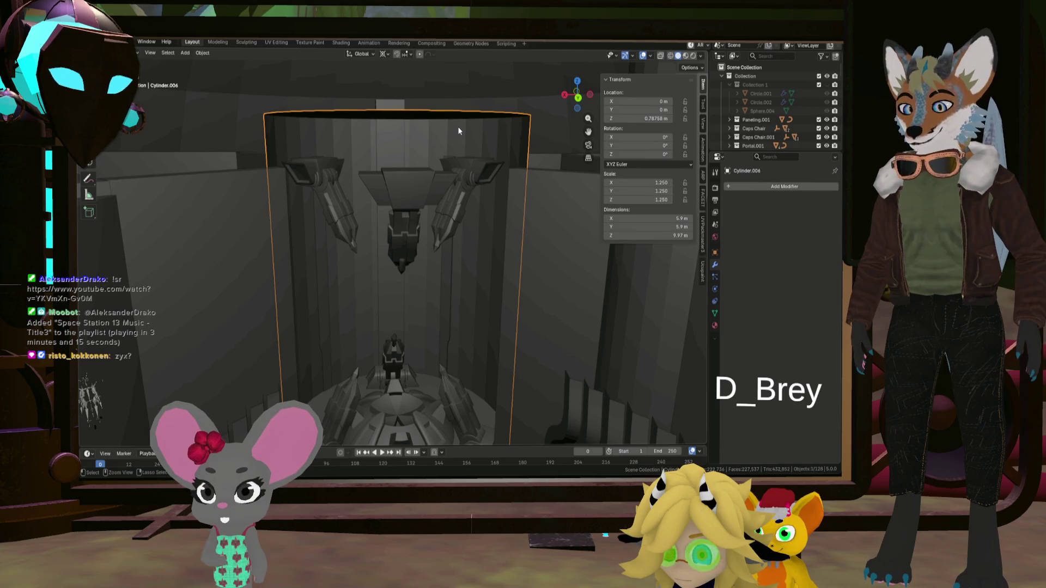
- Loop-cut the cylinder wall, raise the new loop near the top, and fill it with a face
{"action": "key", "text": "Tab"}
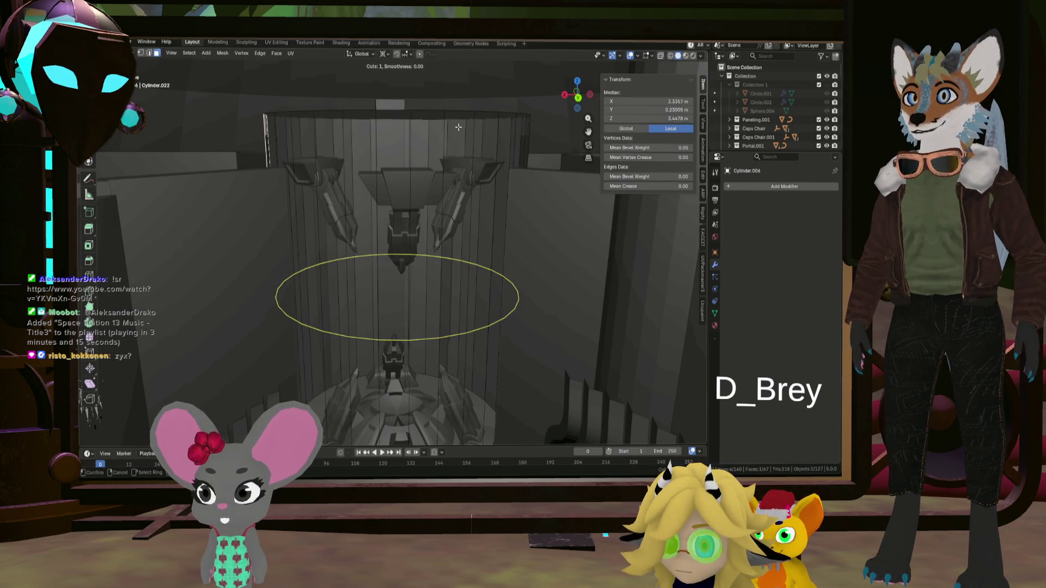
{"action": "left_click", "coordinate": [471, 132]}
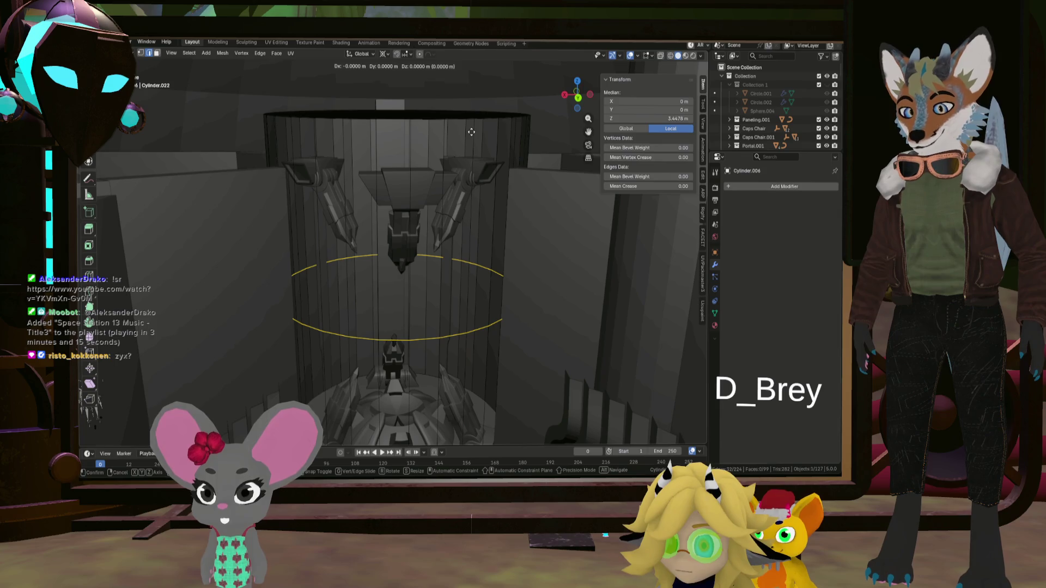
{"action": "left_click", "coordinate": [486, 424]}
{"action": "middle_click_drag", "start_coordinate": [486, 424], "coordinate": [431, 361]}
{"action": "key", "text": "f"}
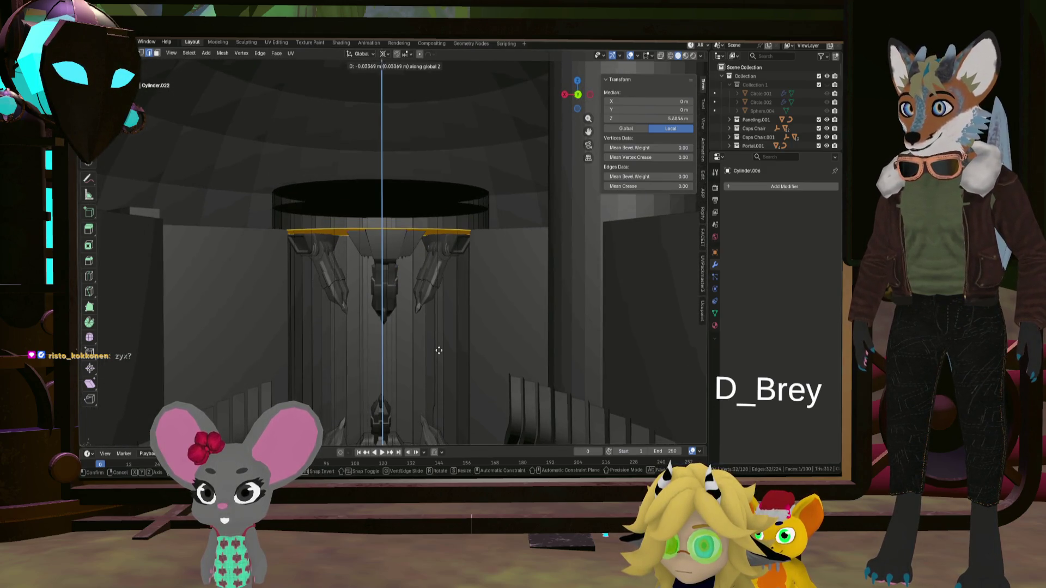
- Return to Object Mode, inspect the new ceiling cap from below, and re-enter Edit Mode
{"action": "key", "text": "Tab"}
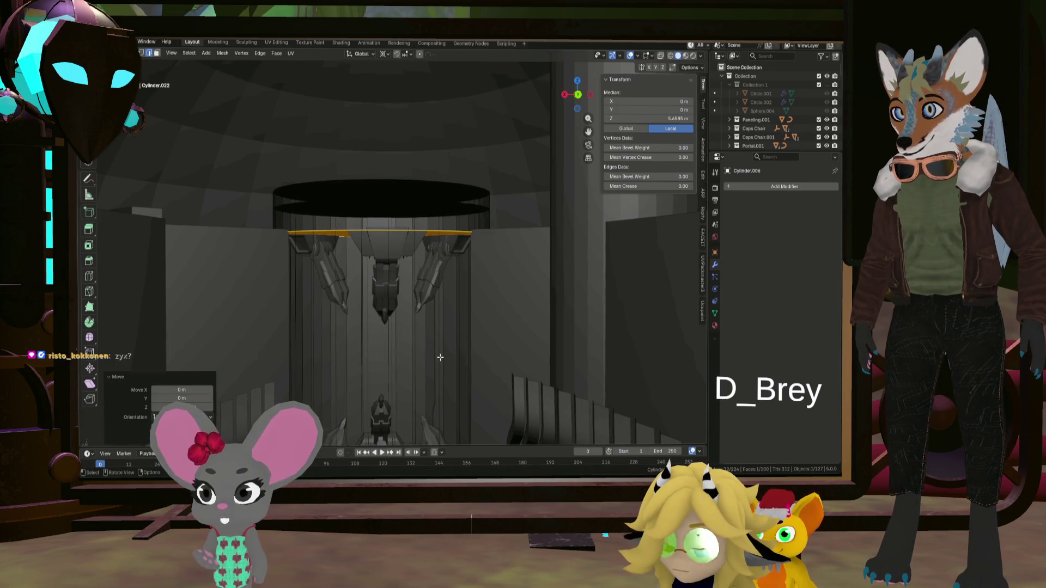
{"action": "left_click", "coordinate": [438, 364]}
{"action": "mouse_move", "coordinate": [438, 363]}
{"action": "middle_mouse_down"}
{"action": "mouse_move", "coordinate": [439, 347]}
{"action": "mouse_move", "coordinate": [436, 380]}
{"action": "mouse_move", "coordinate": [439, 231]}
{"action": "mouse_move", "coordinate": [436, 263]}
{"action": "mouse_move", "coordinate": [435, 235]}
{"action": "mouse_move", "coordinate": [431, 247]}
{"action": "mouse_move", "coordinate": [408, 247]}
{"action": "mouse_move", "coordinate": [406, 236]}
{"action": "mouse_move", "coordinate": [396, 255]}
{"action": "mouse_move", "coordinate": [445, 293]}
{"action": "mouse_move", "coordinate": [446, 244]}
{"action": "mouse_move", "coordinate": [507, 243]}
{"action": "mouse_move", "coordinate": [434, 275]}
{"action": "mouse_move", "coordinate": [459, 278]}
{"action": "middle_mouse_up"}
{"action": "scroll", "coordinate": [434, 355], "scroll_direction": "down", "scroll_amount": 5}
{"action": "key", "text": "Tab"}
- Switch to face select and select the cylinder's top and lower rings of faces
{"action": "middle_click_drag", "start_coordinate": [442, 233], "coordinate": [446, 187]}
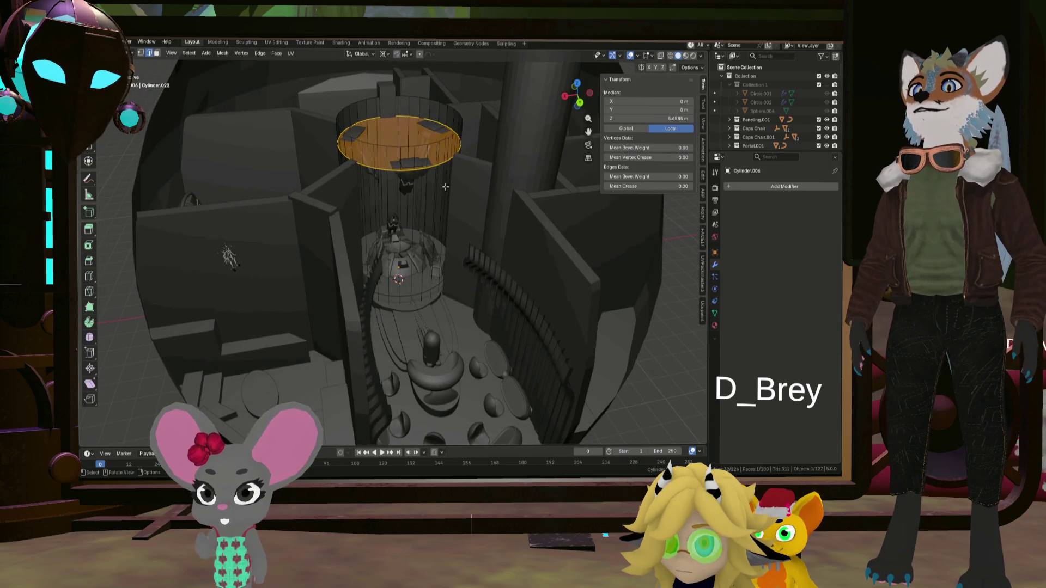
{"action": "left_click", "coordinate": [157, 53]}
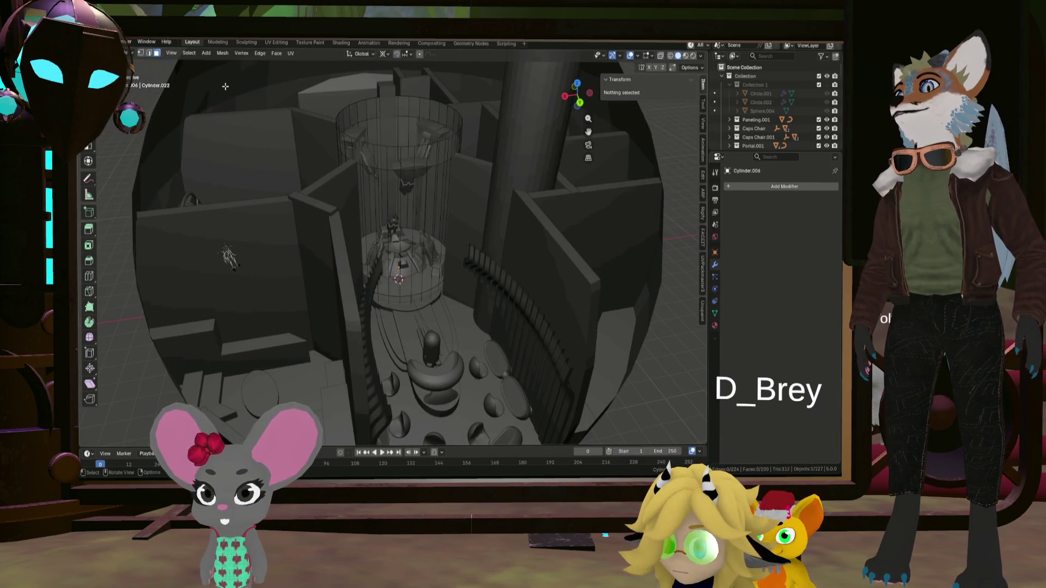
{"action": "middle_click_drag", "start_coordinate": [381, 245], "coordinate": [414, 180]}
{"action": "left_click", "coordinate": [441, 130], "text": "alt"}
{"action": "middle_click_drag", "start_coordinate": [441, 129], "coordinate": [455, 258]}
{"action": "left_click", "coordinate": [456, 257], "text": "alt"}
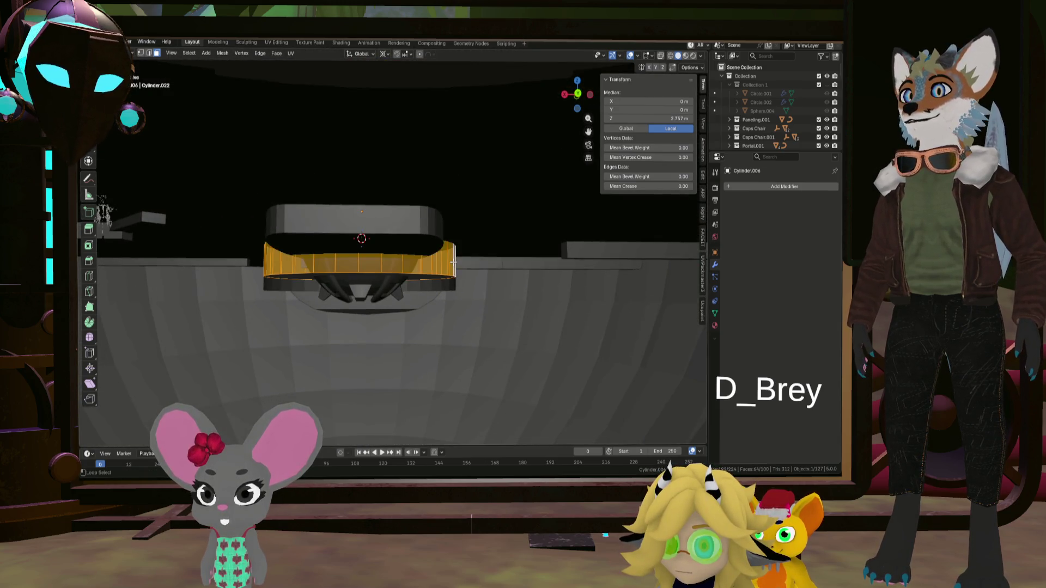
{"action": "scroll", "coordinate": [444, 267], "scroll_direction": "down", "scroll_amount": 6}
{"action": "scroll", "coordinate": [443, 272], "scroll_direction": "down", "scroll_amount": 2}
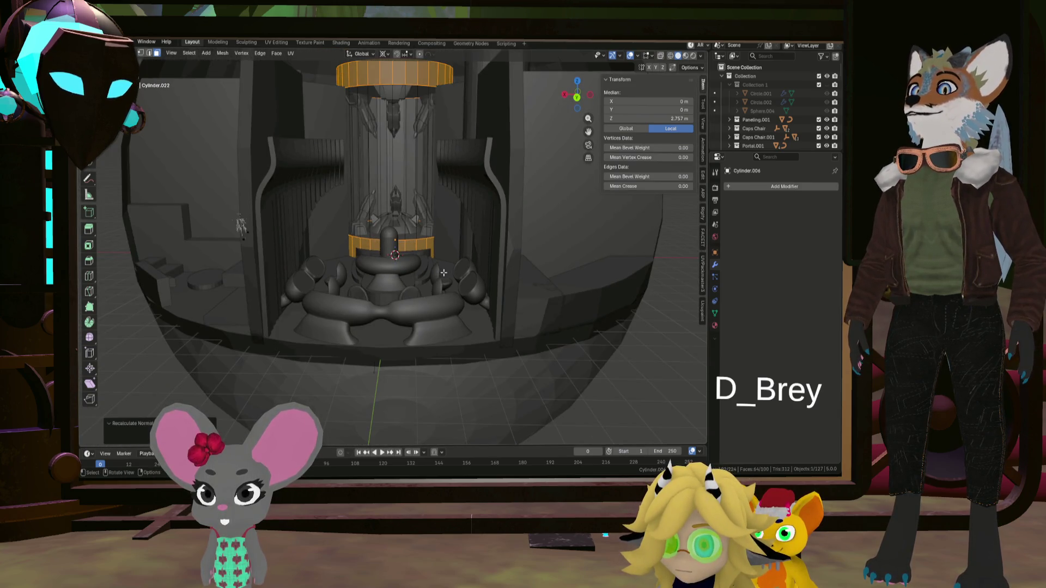
- Check loops on the cylinder's underside, clear the selection, and return to Object Mode
{"action": "key", "text": "alt+a"}
{"action": "mouse_move", "coordinate": [457, 264]}
{"action": "middle_mouse_down"}
{"action": "mouse_move", "coordinate": [474, 244]}
{"action": "mouse_move", "coordinate": [528, 247]}
{"action": "mouse_move", "coordinate": [474, 245]}
{"action": "middle_mouse_up"}
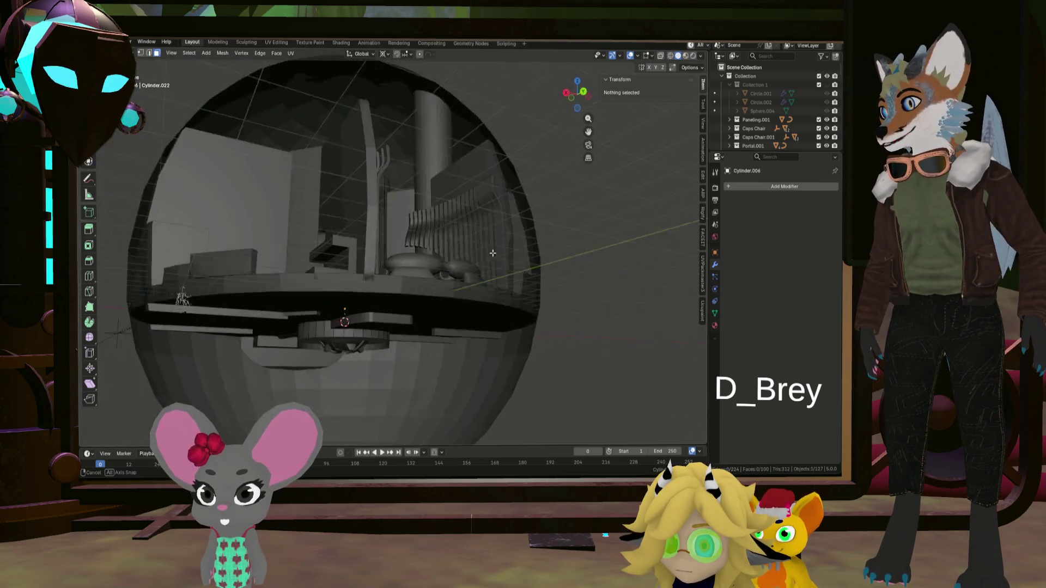
{"action": "scroll", "coordinate": [411, 342], "scroll_direction": "up", "scroll_amount": 5}
{"action": "mouse_move", "coordinate": [411, 342]}
{"action": "middle_mouse_down"}
{"action": "mouse_move", "coordinate": [313, 336]}
{"action": "mouse_move", "coordinate": [401, 325]}
{"action": "mouse_move", "coordinate": [423, 340]}
{"action": "middle_mouse_up"}
{"action": "left_click", "coordinate": [418, 338], "text": "alt"}
{"action": "key", "text": "alt+a"}
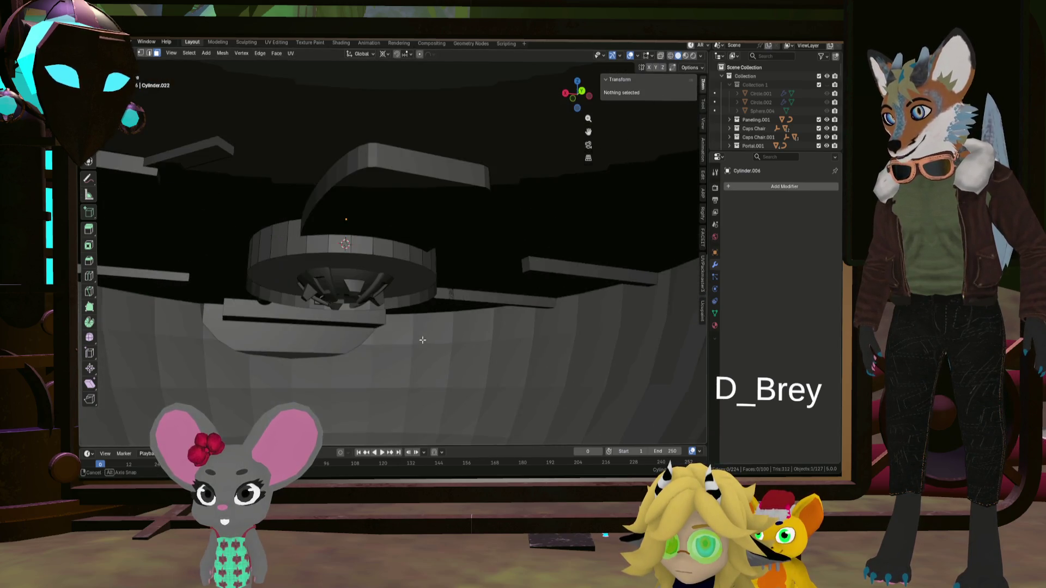
{"action": "left_click", "coordinate": [402, 303], "text": "alt"}
{"action": "key", "text": "Tab"}
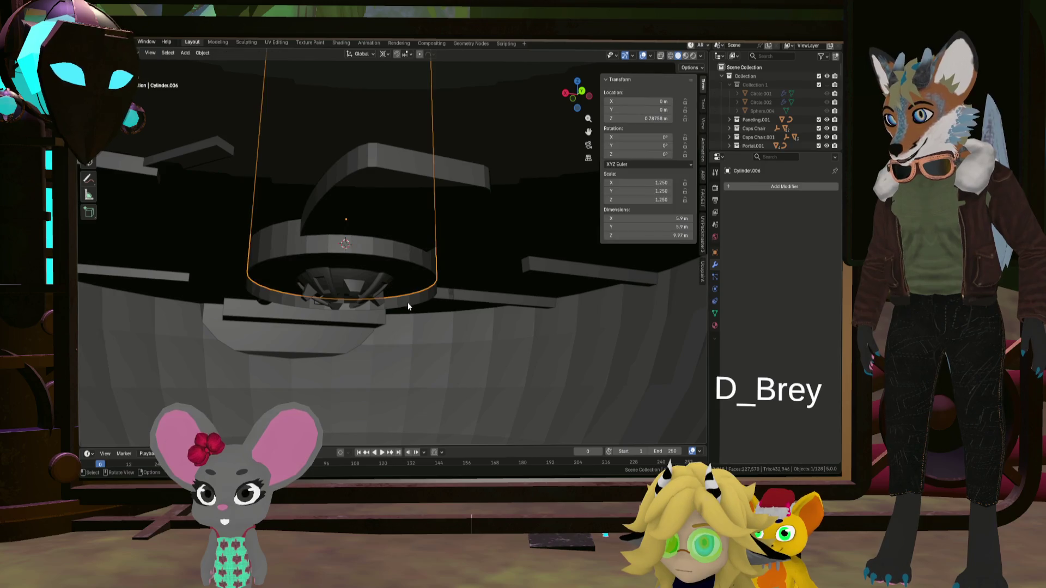
{"action": "mouse_move", "coordinate": [417, 302]}
{"action": "middle_mouse_down"}
{"action": "mouse_move", "coordinate": [404, 318]}
{"action": "mouse_move", "coordinate": [402, 262]}
{"action": "mouse_move", "coordinate": [351, 129]}
{"action": "mouse_move", "coordinate": [362, 136]}
{"action": "mouse_move", "coordinate": [368, 243]}
{"action": "mouse_move", "coordinate": [364, 192]}
{"action": "mouse_move", "coordinate": [428, 398]}
{"action": "mouse_move", "coordinate": [404, 315]}
{"action": "mouse_move", "coordinate": [393, 328]}
{"action": "mouse_move", "coordinate": [439, 357]}
{"action": "mouse_move", "coordinate": [418, 373]}
{"action": "mouse_move", "coordinate": [332, 354]}
{"action": "mouse_move", "coordinate": [383, 357]}
{"action": "mouse_move", "coordinate": [386, 303]}
{"action": "mouse_move", "coordinate": [366, 308]}
{"action": "mouse_move", "coordinate": [451, 322]}
{"action": "mouse_move", "coordinate": [425, 343]}
{"action": "mouse_move", "coordinate": [391, 331]}
{"action": "mouse_move", "coordinate": [396, 292]}
{"action": "middle_mouse_up"}
{"action": "scroll", "coordinate": [392, 340], "scroll_direction": "down", "scroll_amount": 5}
{"action": "scroll", "coordinate": [382, 262], "scroll_direction": "up", "scroll_amount": 3}
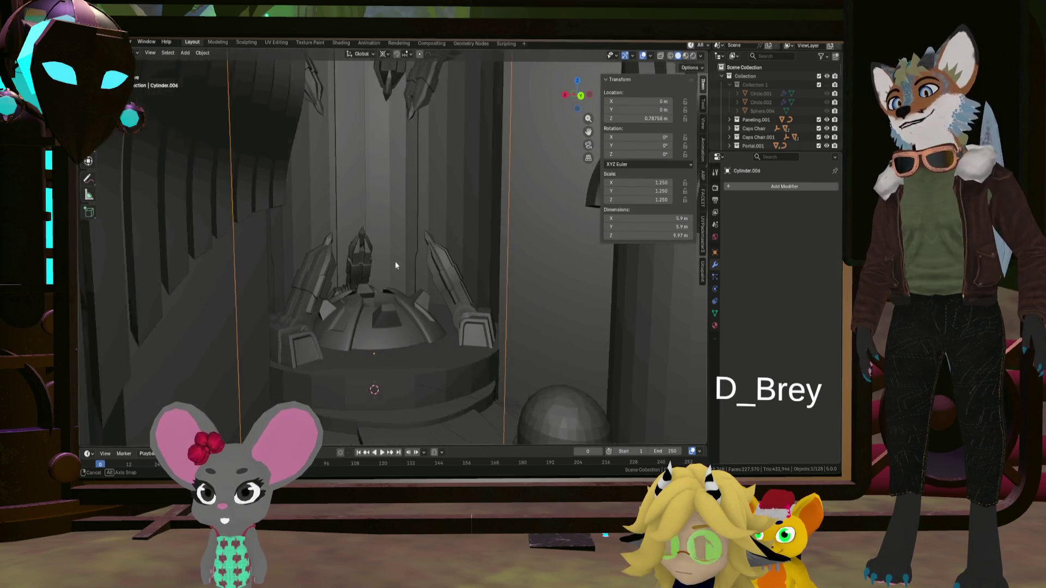
{"action": "mouse_move", "coordinate": [358, 168]}
{"action": "middle_mouse_down"}
{"action": "mouse_move", "coordinate": [340, 175]}
{"action": "mouse_move", "coordinate": [364, 194]}
{"action": "middle_mouse_up"}
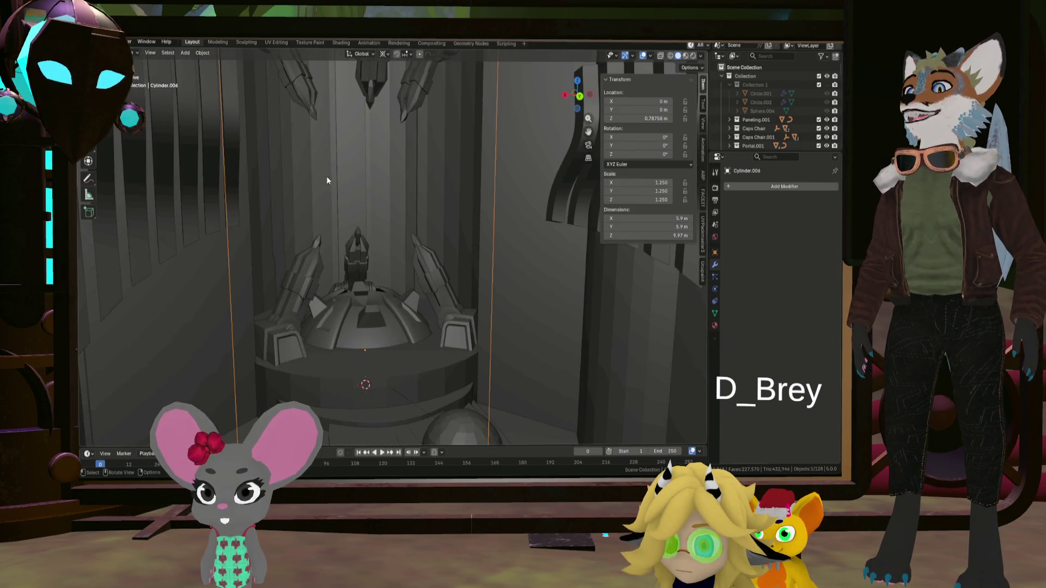
{"action": "scroll", "coordinate": [371, 261], "scroll_direction": "down", "scroll_amount": 8}
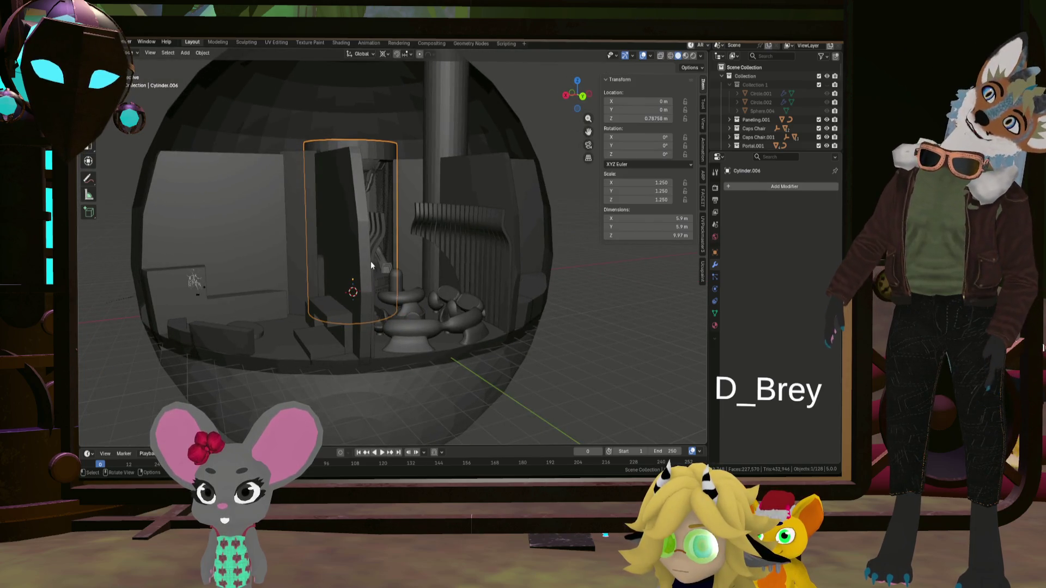
{"action": "scroll", "coordinate": [376, 259], "scroll_direction": "up", "scroll_amount": 5}
{"action": "mouse_move", "coordinate": [375, 261]}
{"action": "middle_mouse_down"}
{"action": "mouse_move", "coordinate": [367, 321]}
{"action": "mouse_move", "coordinate": [363, 246]}
{"action": "middle_mouse_up"}
{"action": "scroll", "coordinate": [364, 269], "scroll_direction": "up", "scroll_amount": 5}
{"action": "scroll", "coordinate": [363, 267], "scroll_direction": "down", "scroll_amount": 4}
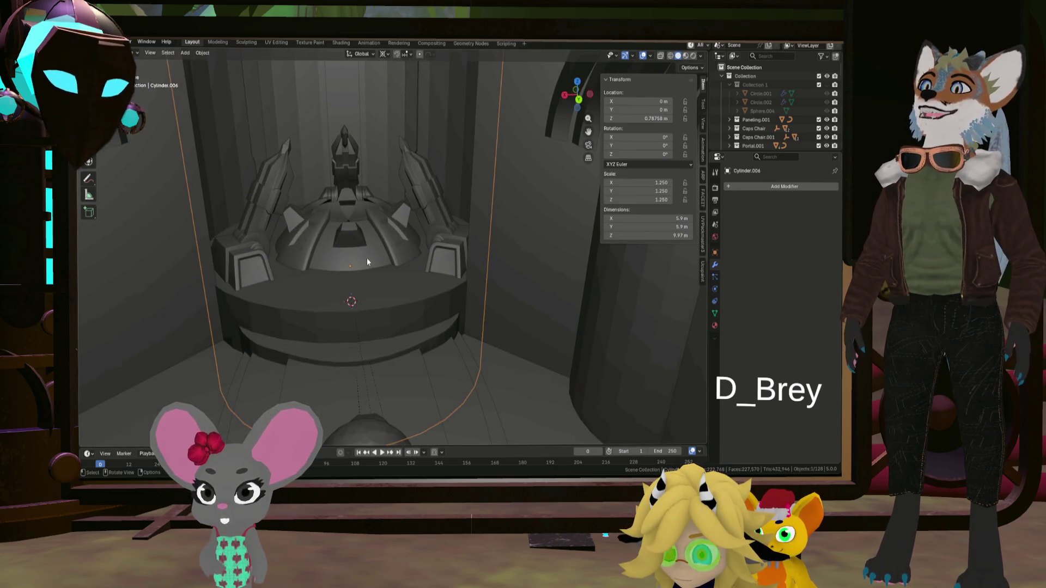
{"action": "mouse_move", "coordinate": [393, 256]}
{"action": "middle_mouse_down", "text": "shift"}
{"action": "mouse_move", "coordinate": [382, 312]}
{"action": "mouse_move", "coordinate": [388, 270]}
{"action": "mouse_move", "coordinate": [371, 243]}
{"action": "mouse_move", "coordinate": [362, 256]}
{"action": "mouse_move", "coordinate": [371, 252]}
{"action": "mouse_move", "coordinate": [371, 262]}
{"action": "middle_mouse_up", "text": "shift"}
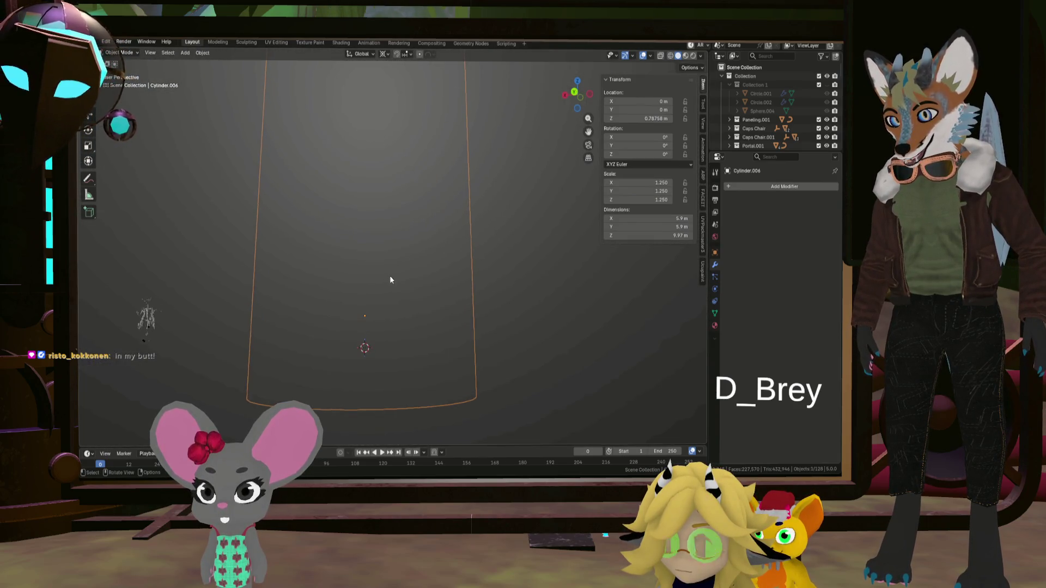
{"action": "scroll", "coordinate": [393, 277], "scroll_direction": "up", "scroll_amount": 3}
{"action": "scroll", "coordinate": [396, 284], "scroll_direction": "down", "scroll_amount": 10}
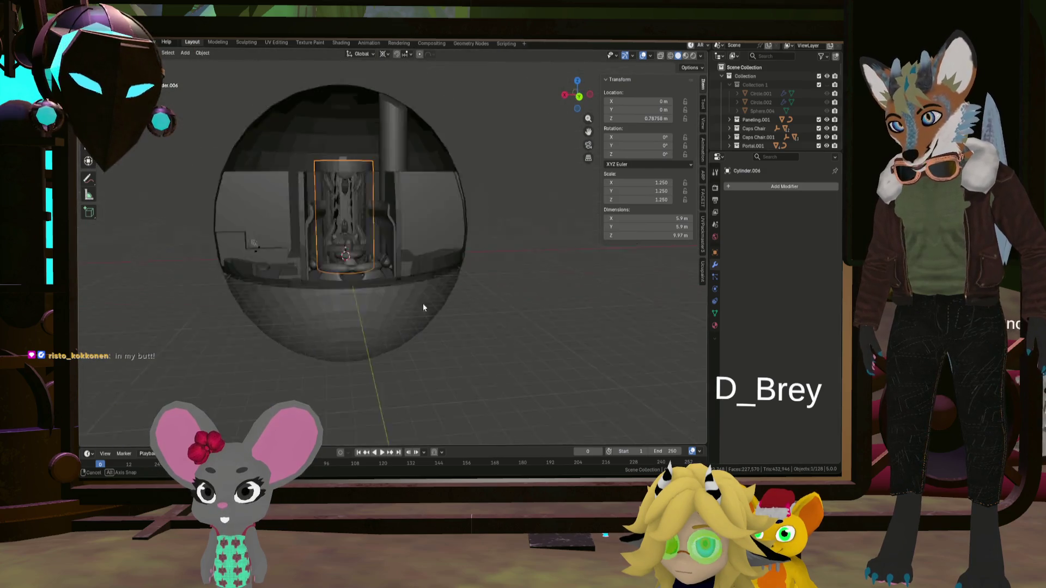
{"action": "scroll", "coordinate": [351, 233], "scroll_direction": "up", "scroll_amount": 6}
{"action": "mouse_move", "coordinate": [382, 332]}
{"action": "middle_mouse_down"}
{"action": "mouse_move", "coordinate": [371, 366]}
{"action": "mouse_move", "coordinate": [358, 336]}
{"action": "mouse_move", "coordinate": [294, 285]}
{"action": "mouse_move", "coordinate": [351, 291]}
{"action": "mouse_move", "coordinate": [352, 306]}
{"action": "mouse_move", "coordinate": [340, 302]}
{"action": "mouse_move", "coordinate": [355, 299]}
{"action": "mouse_move", "coordinate": [349, 282]}
{"action": "middle_mouse_up"}
{"action": "scroll", "coordinate": [370, 284], "scroll_direction": "down", "scroll_amount": 8}
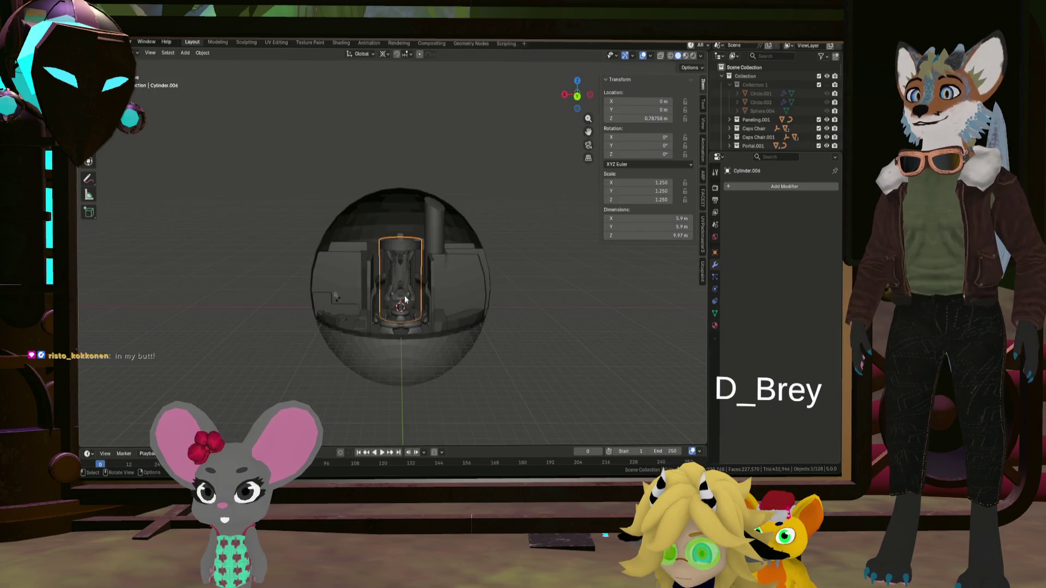
{"action": "mouse_move", "coordinate": [430, 294]}
{"action": "middle_mouse_down"}
{"action": "mouse_move", "coordinate": [480, 302]}
{"action": "mouse_move", "coordinate": [407, 282]}
{"action": "mouse_move", "coordinate": [407, 295]}
{"action": "mouse_move", "coordinate": [395, 297]}
{"action": "middle_mouse_up"}
{"action": "scroll", "coordinate": [408, 285], "scroll_direction": "up", "scroll_amount": 5}
{"action": "scroll", "coordinate": [401, 286], "scroll_direction": "up", "scroll_amount": 2}
{"action": "scroll", "coordinate": [402, 305], "scroll_direction": "down", "scroll_amount": 8}
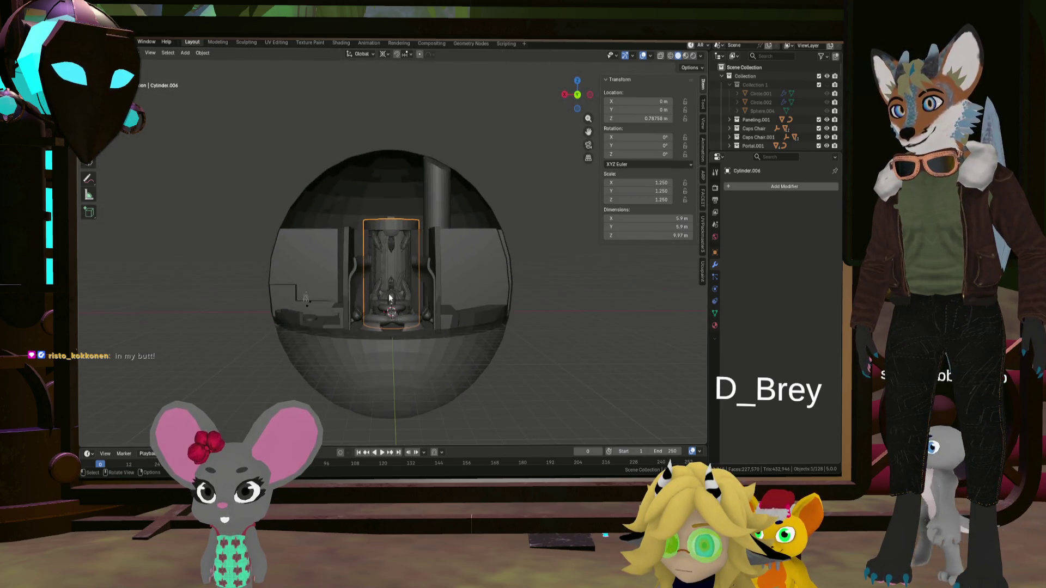
{"action": "scroll", "coordinate": [392, 296], "scroll_direction": "up", "scroll_amount": 6}
{"action": "scroll", "coordinate": [393, 298], "scroll_direction": "down", "scroll_amount": 6}
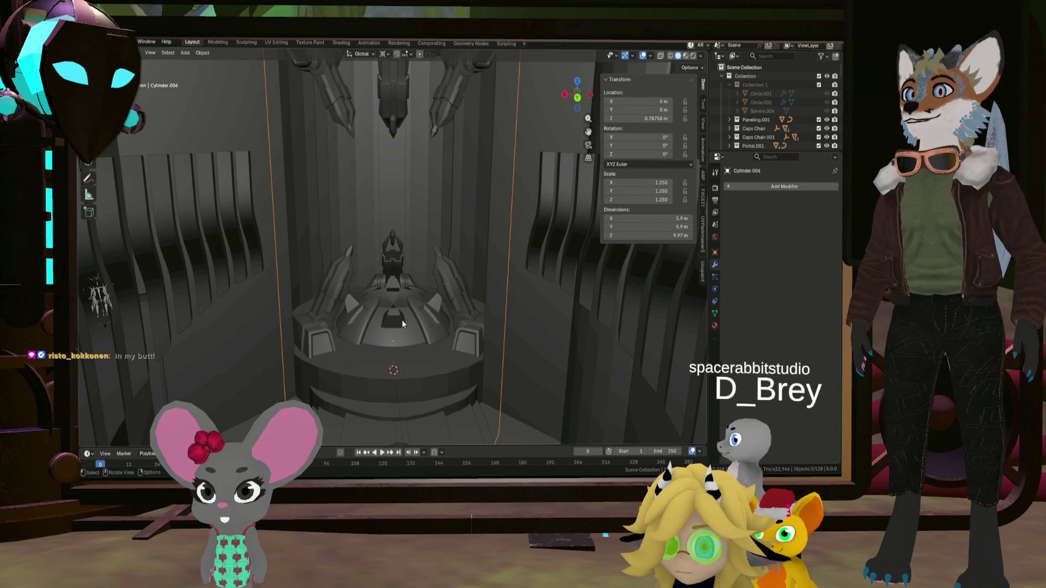
- Add a new child collection 'Reacor 1' under the Reacor collection and start renaming it
{"action": "left_click", "coordinate": [408, 323]}
{"action": "scroll", "coordinate": [779, 130], "scroll_direction": "down", "scroll_amount": 10}
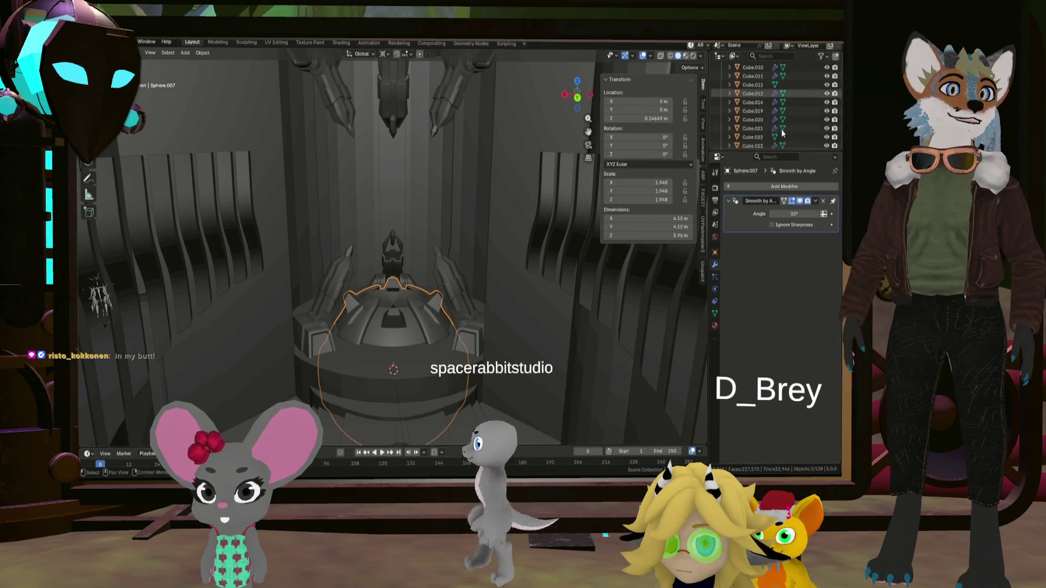
{"action": "scroll", "coordinate": [777, 130], "scroll_direction": "up", "scroll_amount": 5}
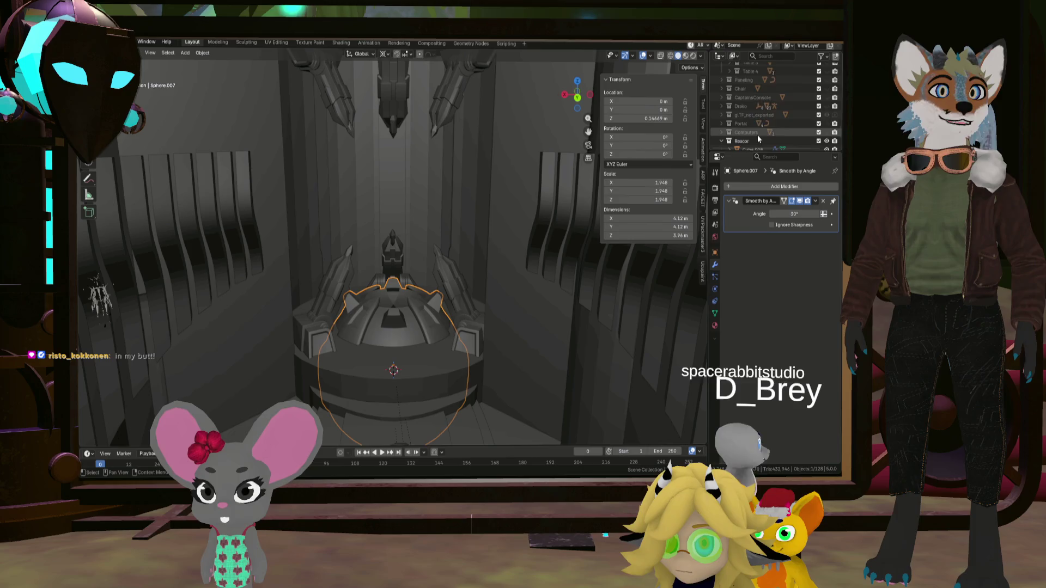
{"action": "scroll", "coordinate": [757, 131], "scroll_direction": "down", "scroll_amount": 3}
{"action": "right_click", "coordinate": [753, 90]}
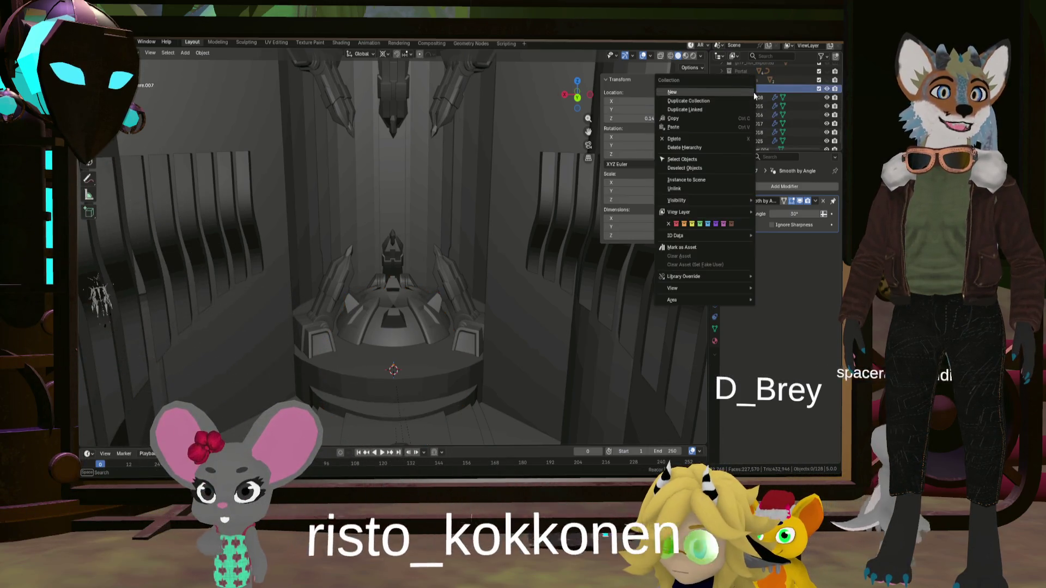
{"action": "left_click", "coordinate": [734, 93]}
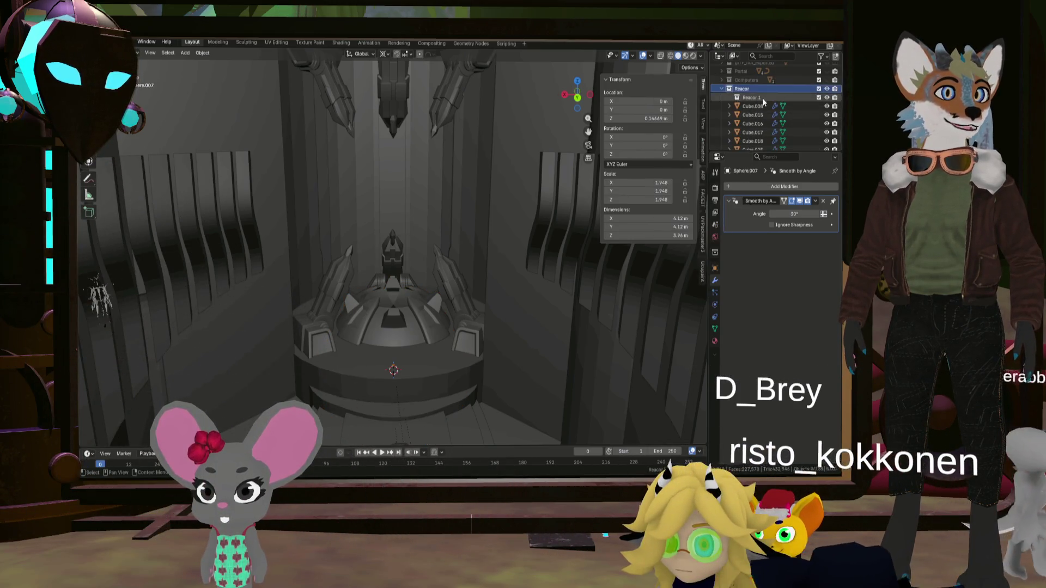
{"action": "double_click", "coordinate": [763, 98]}
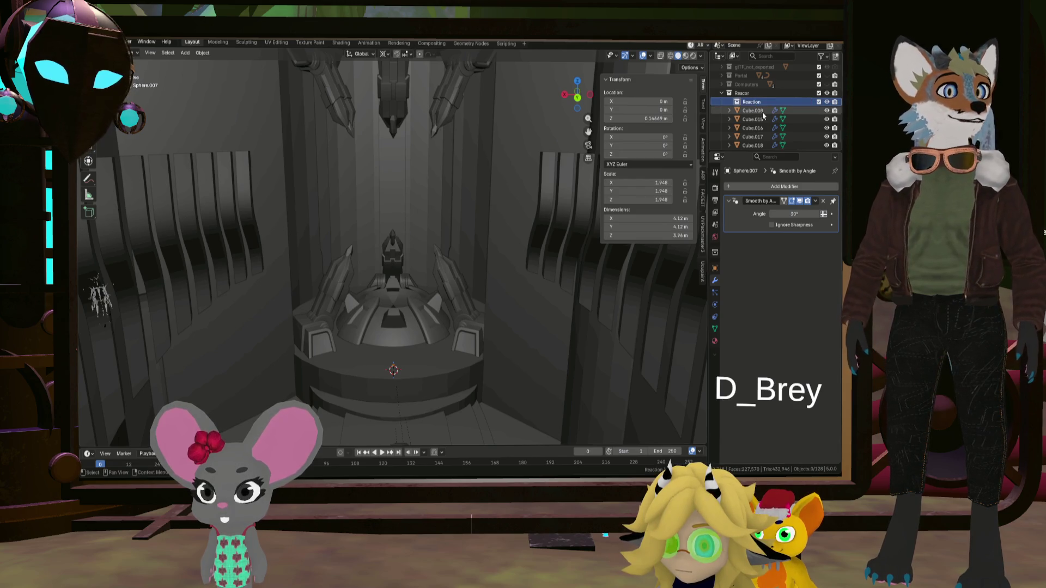
- Add a 1 m UV sphere, Sphere.008, to the Reaction collection
{"action": "middle_click_drag", "start_coordinate": [450, 196], "coordinate": [410, 211]}
{"action": "key", "text": "shift+a"}
{"action": "mouse_move", "coordinate": [397, 205]}
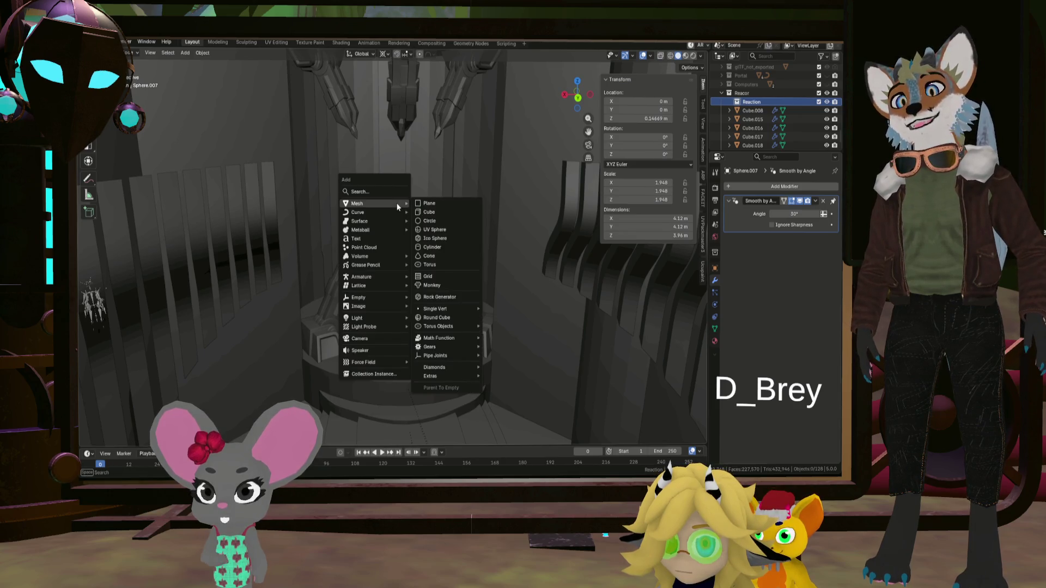
{"action": "left_click", "coordinate": [443, 230]}
{"action": "middle_click_drag", "start_coordinate": [455, 234], "coordinate": [475, 261]}
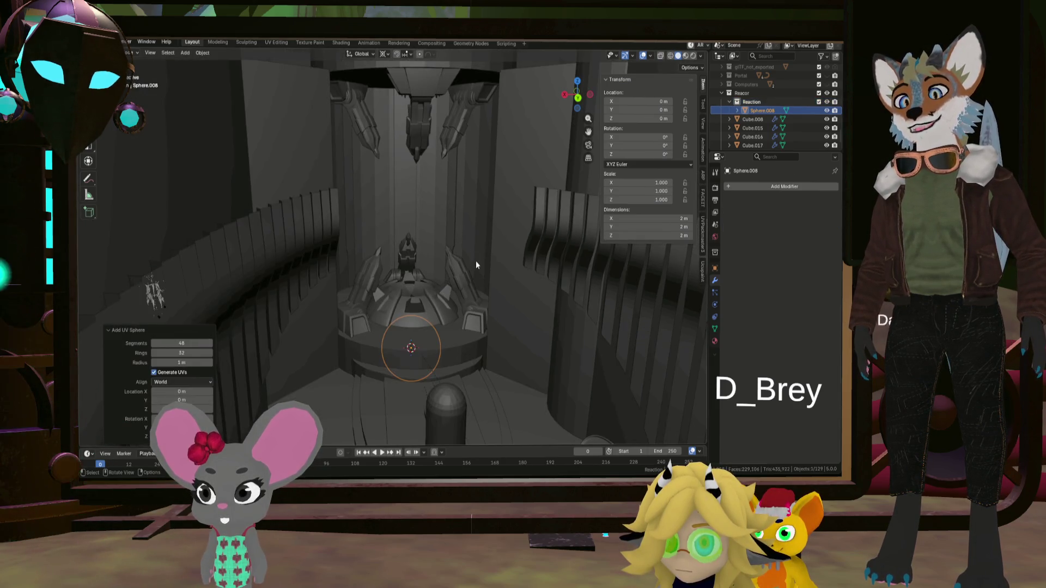
- Raise Sphere.008 above the central turret to Z 4.4736 m
{"action": "middle_click_drag", "start_coordinate": [485, 303], "coordinate": [482, 298]}
{"action": "key", "text": "g"}
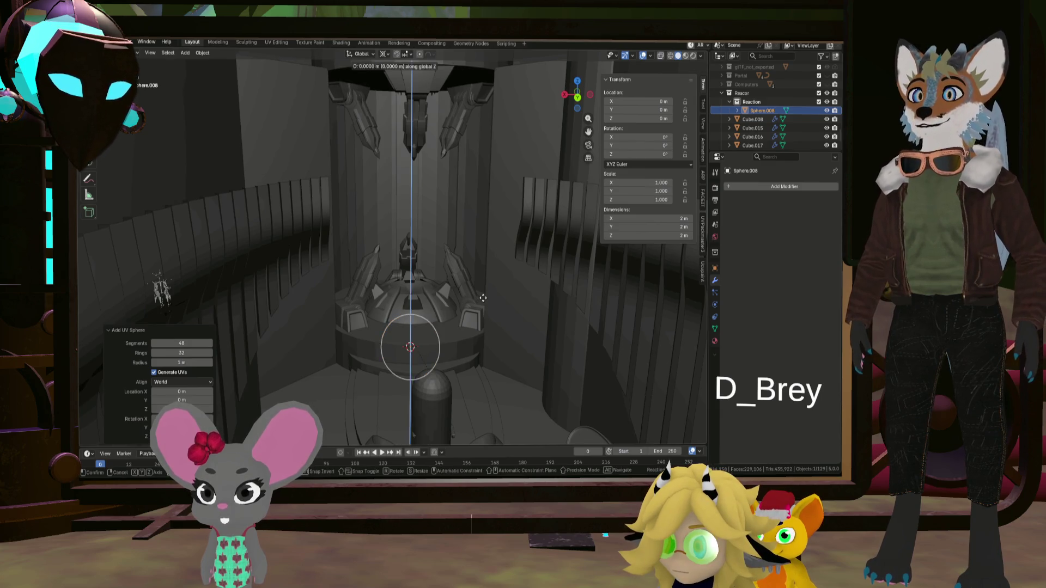
{"action": "left_click", "coordinate": [487, 154]}
{"action": "mouse_move", "coordinate": [487, 155]}
{"action": "middle_mouse_down", "text": "shift"}
{"action": "mouse_move", "coordinate": [483, 184]}
{"action": "mouse_move", "coordinate": [602, 174]}
{"action": "middle_mouse_up", "text": "shift"}
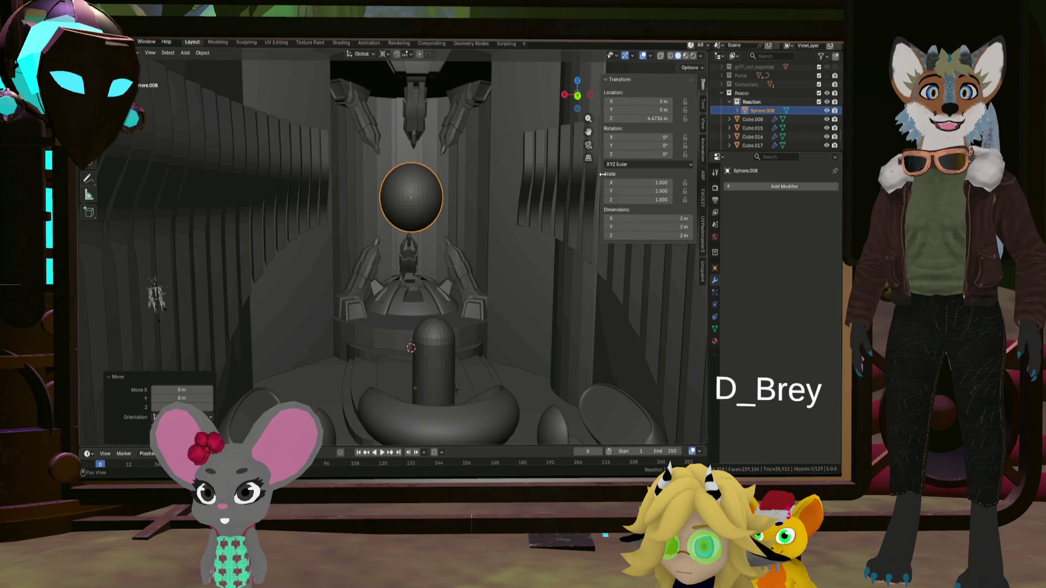
- Add a Z-axis Mirror modifier to Sphere.008 with Sphere.007 as mirror object
{"action": "left_click", "coordinate": [778, 194]}
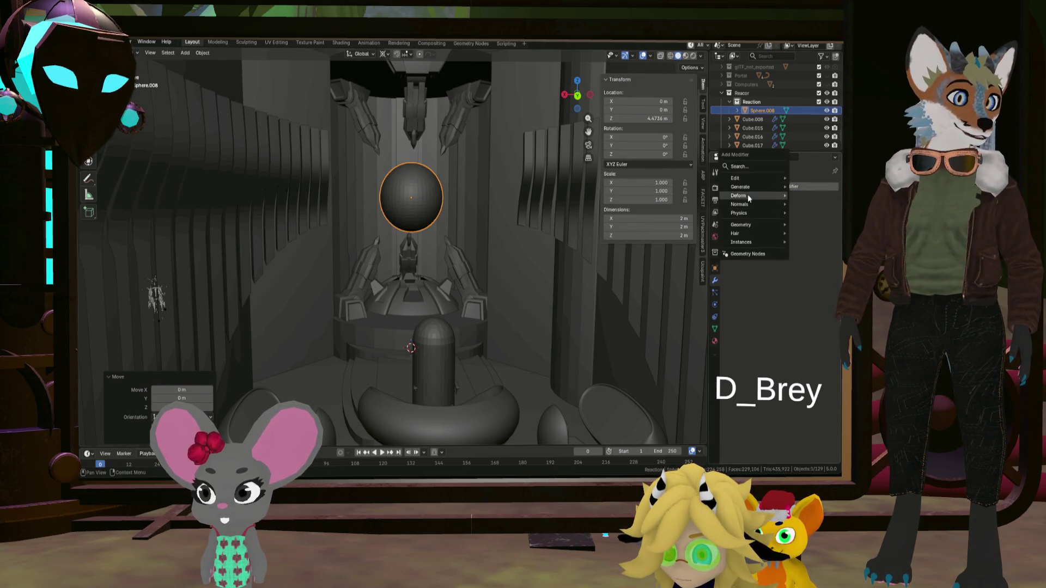
{"action": "mouse_move", "coordinate": [750, 184]}
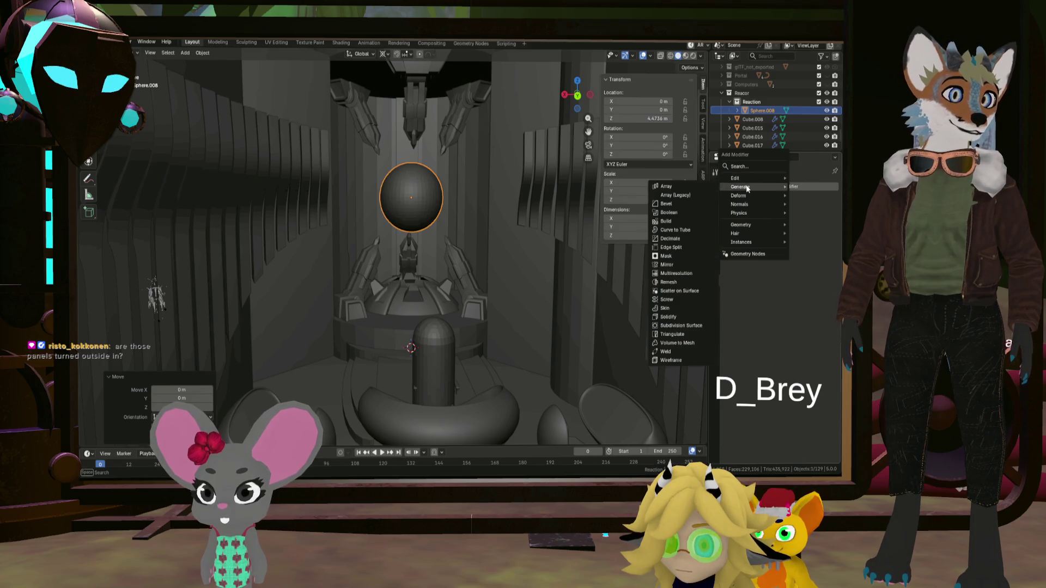
{"action": "left_click", "coordinate": [673, 264]}
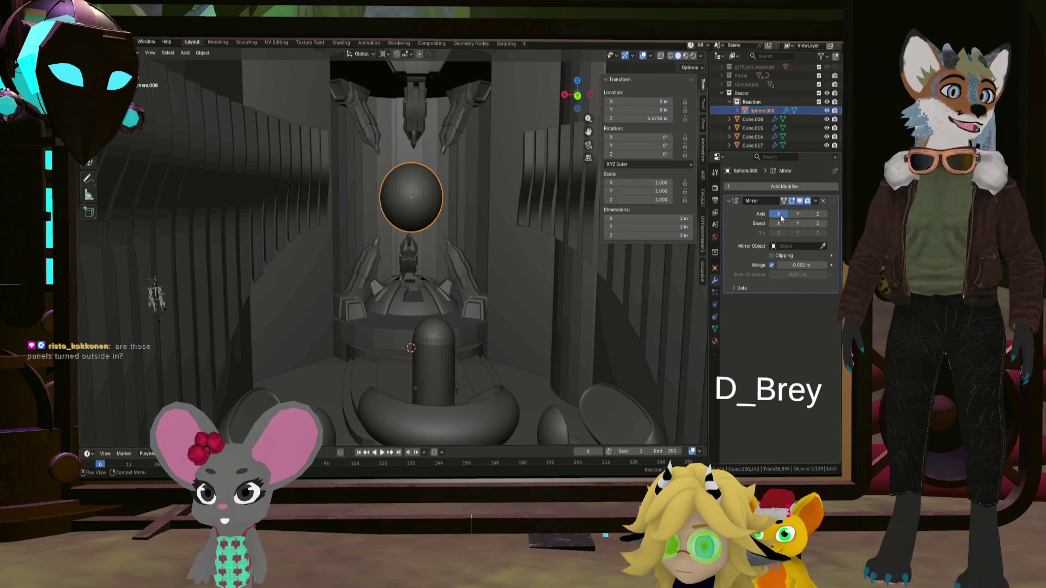
{"action": "key", "text": "KP_Decimal"}
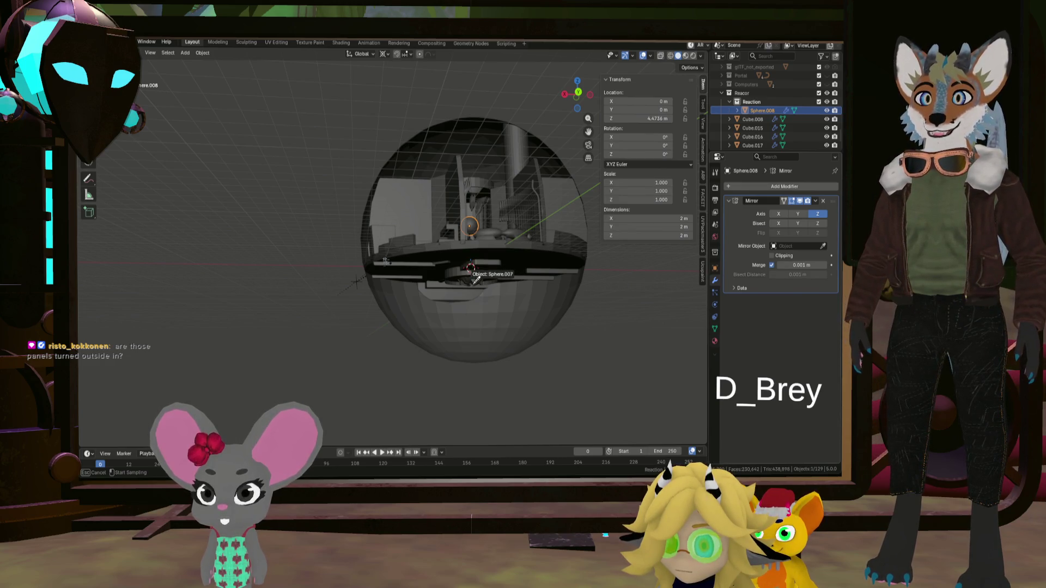
{"action": "left_click", "coordinate": [473, 287]}
- Inspect the mirrored sphere pair from above and below, then start moving Sphere.008
{"action": "scroll", "coordinate": [492, 293], "scroll_direction": "up", "scroll_amount": 3}
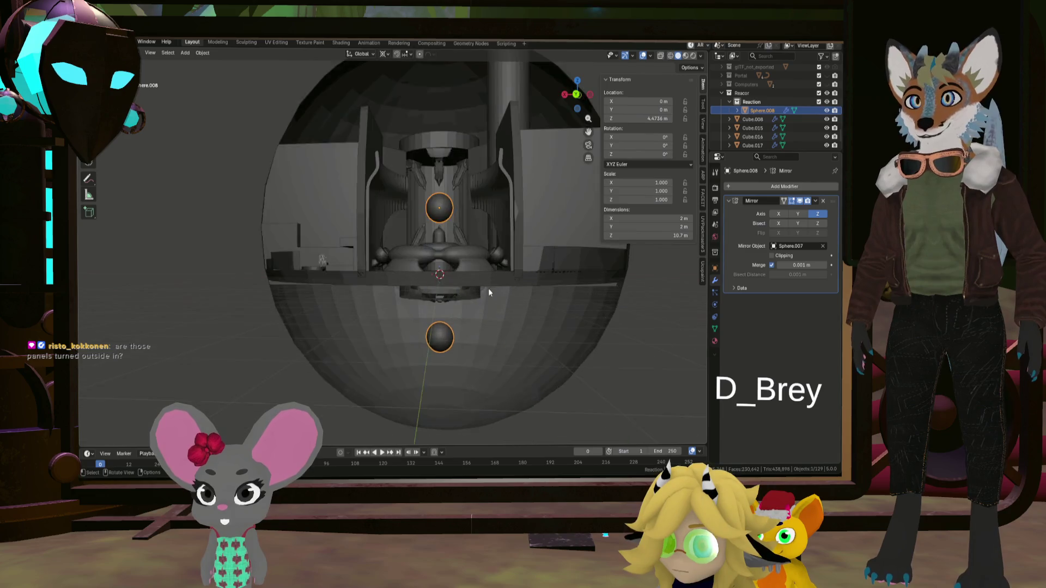
{"action": "mouse_move", "coordinate": [488, 288]}
{"action": "middle_mouse_down"}
{"action": "mouse_move", "coordinate": [519, 274]}
{"action": "mouse_move", "coordinate": [488, 296]}
{"action": "mouse_move", "coordinate": [477, 273]}
{"action": "mouse_move", "coordinate": [443, 268]}
{"action": "mouse_move", "coordinate": [455, 258]}
{"action": "mouse_move", "coordinate": [454, 287]}
{"action": "mouse_move", "coordinate": [432, 250]}
{"action": "middle_mouse_up"}
{"action": "scroll", "coordinate": [489, 293], "scroll_direction": "up", "scroll_amount": 3}
{"action": "scroll", "coordinate": [448, 271], "scroll_direction": "down", "scroll_amount": 5}
{"action": "scroll", "coordinate": [433, 250], "scroll_direction": "up", "scroll_amount": 2}
{"action": "scroll", "coordinate": [446, 232], "scroll_direction": "up", "scroll_amount": 2}
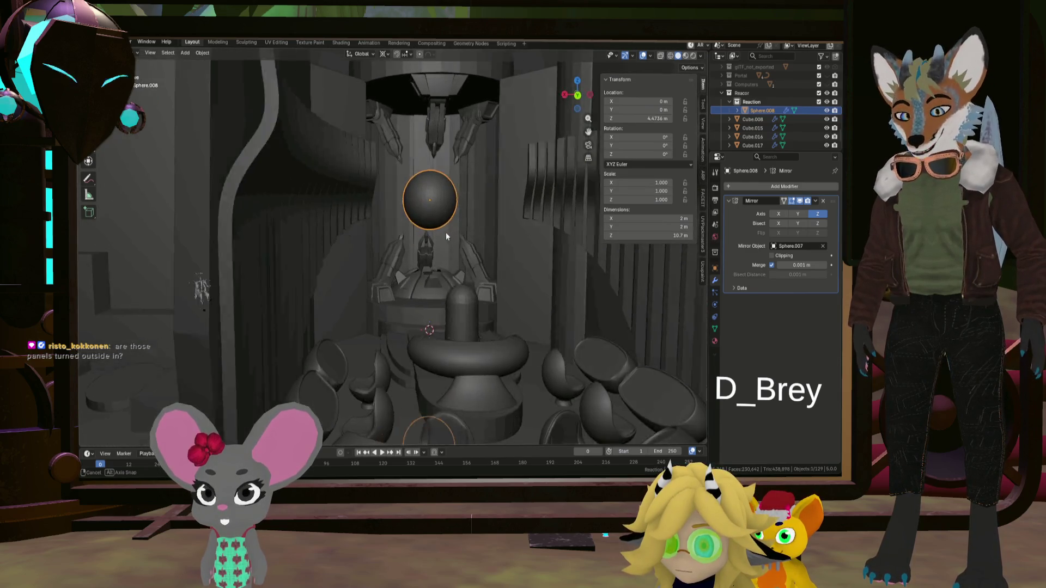
{"action": "scroll", "coordinate": [440, 231], "scroll_direction": "down", "scroll_amount": 2}
{"action": "mouse_move", "coordinate": [446, 318]}
{"action": "middle_mouse_down"}
{"action": "mouse_move", "coordinate": [470, 285]}
{"action": "mouse_move", "coordinate": [466, 303]}
{"action": "mouse_move", "coordinate": [436, 289]}
{"action": "mouse_move", "coordinate": [459, 324]}
{"action": "mouse_move", "coordinate": [464, 263]}
{"action": "mouse_move", "coordinate": [469, 281]}
{"action": "mouse_move", "coordinate": [390, 306]}
{"action": "mouse_move", "coordinate": [389, 318]}
{"action": "middle_mouse_up"}
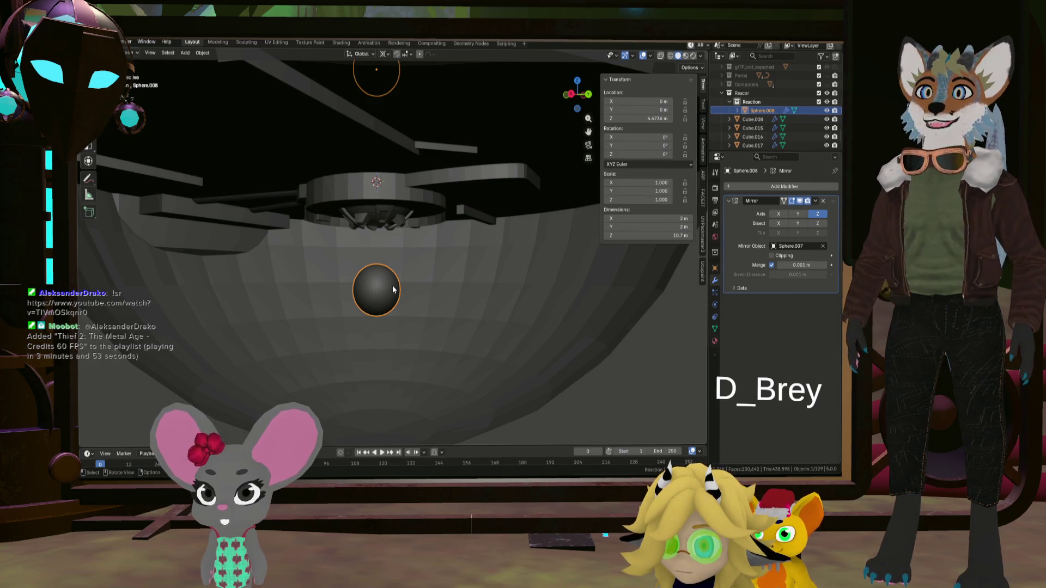
{"action": "middle_click_drag", "start_coordinate": [370, 283], "coordinate": [367, 299]}
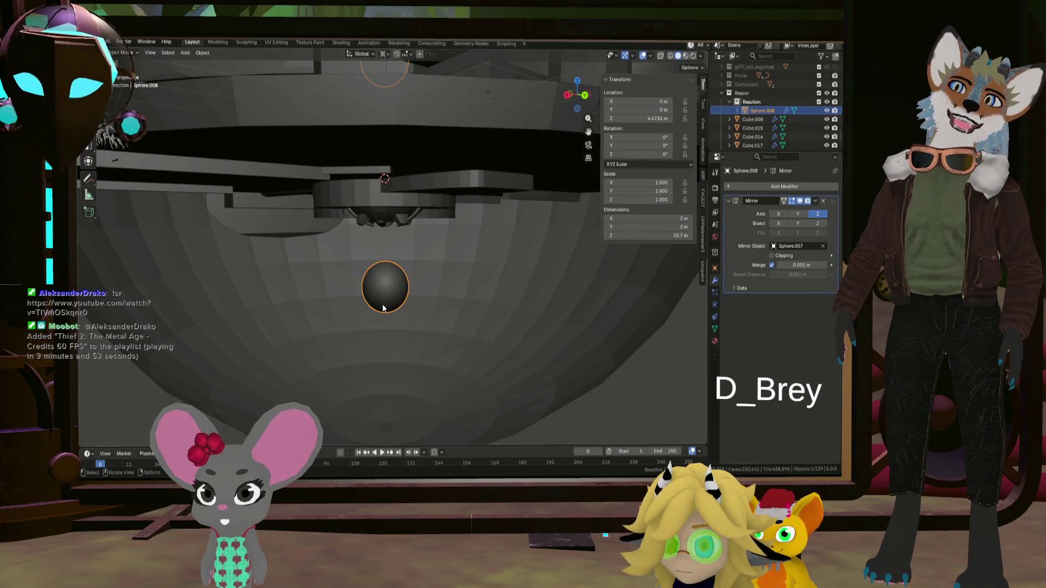
{"action": "mouse_move", "coordinate": [382, 307]}
{"action": "middle_mouse_down"}
{"action": "mouse_move", "coordinate": [455, 303]}
{"action": "mouse_move", "coordinate": [441, 317]}
{"action": "mouse_move", "coordinate": [455, 292]}
{"action": "mouse_move", "coordinate": [420, 334]}
{"action": "mouse_move", "coordinate": [382, 348]}
{"action": "mouse_move", "coordinate": [287, 293]}
{"action": "mouse_move", "coordinate": [309, 229]}
{"action": "mouse_move", "coordinate": [367, 237]}
{"action": "middle_mouse_up"}
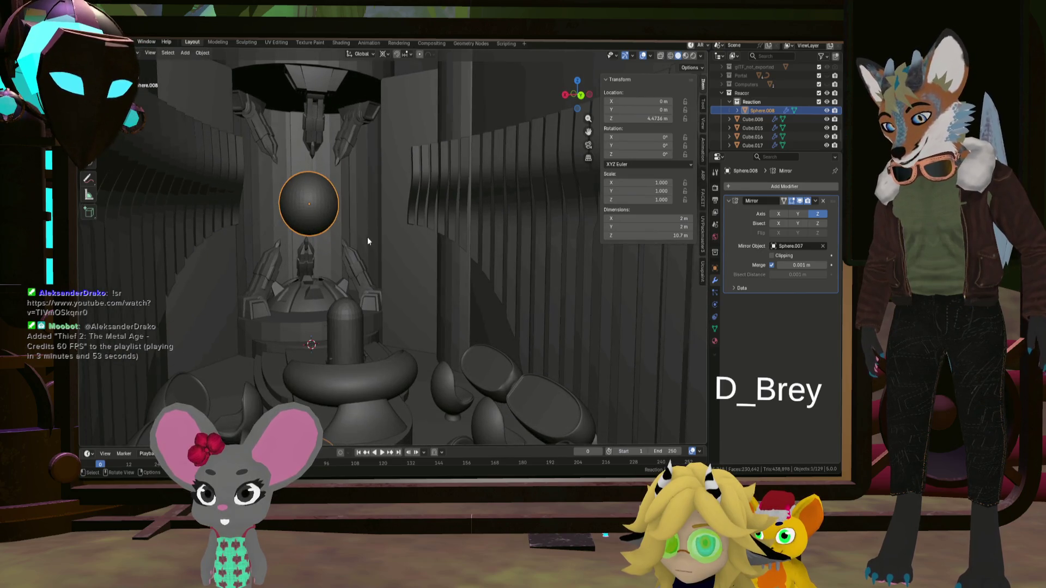
{"action": "key", "text": "g"}
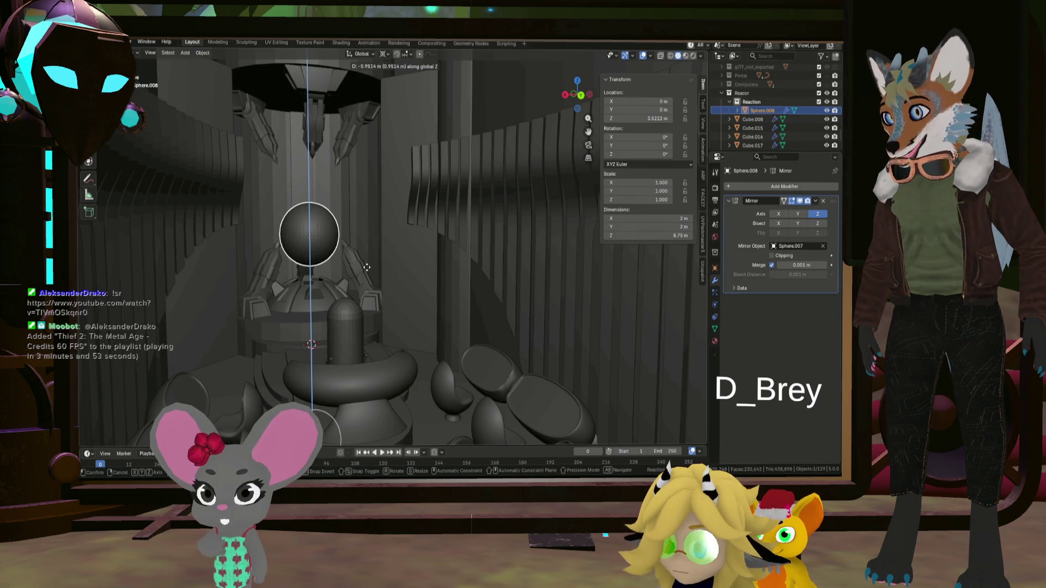
- Confirm the sphere's new height and orbit to check its placement over the floor
{"action": "left_click", "coordinate": [366, 265]}
{"action": "mouse_move", "coordinate": [366, 265]}
{"action": "middle_mouse_down"}
{"action": "mouse_move", "coordinate": [371, 320]}
{"action": "mouse_move", "coordinate": [323, 304]}
{"action": "mouse_move", "coordinate": [368, 328]}
{"action": "mouse_move", "coordinate": [331, 275]}
{"action": "middle_mouse_up"}
{"action": "scroll", "coordinate": [331, 272], "scroll_direction": "down", "scroll_amount": 4}
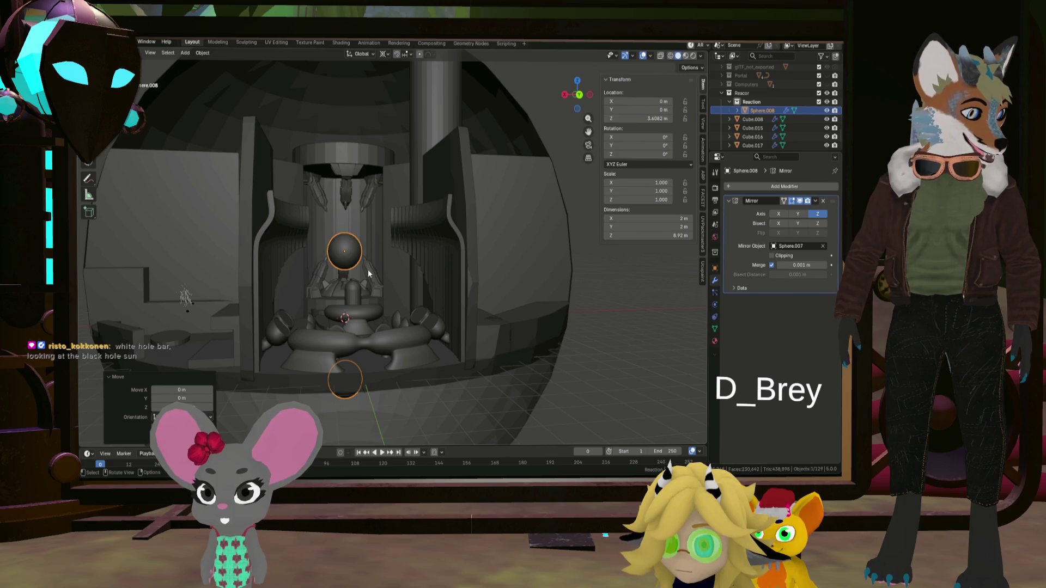
{"action": "scroll", "coordinate": [367, 269], "scroll_direction": "down", "scroll_amount": 4}
{"action": "scroll", "coordinate": [379, 294], "scroll_direction": "up", "scroll_amount": 1}
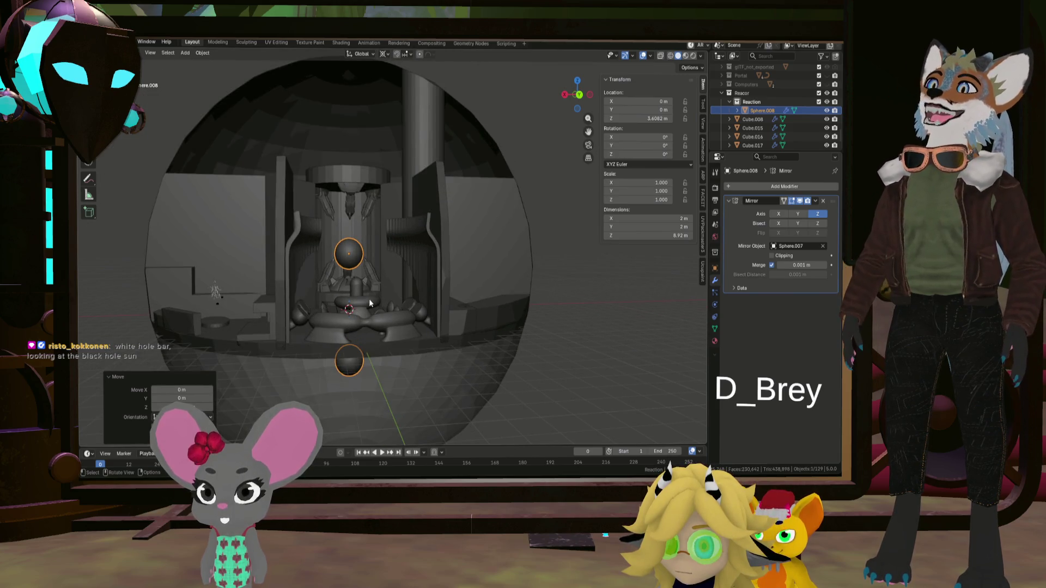
{"action": "mouse_move", "coordinate": [368, 299]}
{"action": "middle_mouse_down"}
{"action": "mouse_move", "coordinate": [357, 255]}
{"action": "mouse_move", "coordinate": [345, 260]}
{"action": "mouse_move", "coordinate": [371, 247]}
{"action": "middle_mouse_up"}
{"action": "scroll", "coordinate": [357, 255], "scroll_direction": "up", "scroll_amount": 3}
{"action": "scroll", "coordinate": [381, 244], "scroll_direction": "up", "scroll_amount": 2}
- Check the sphere's height in orthographic front and side views, then return to perspective
{"action": "key", "text": "KP_1"}
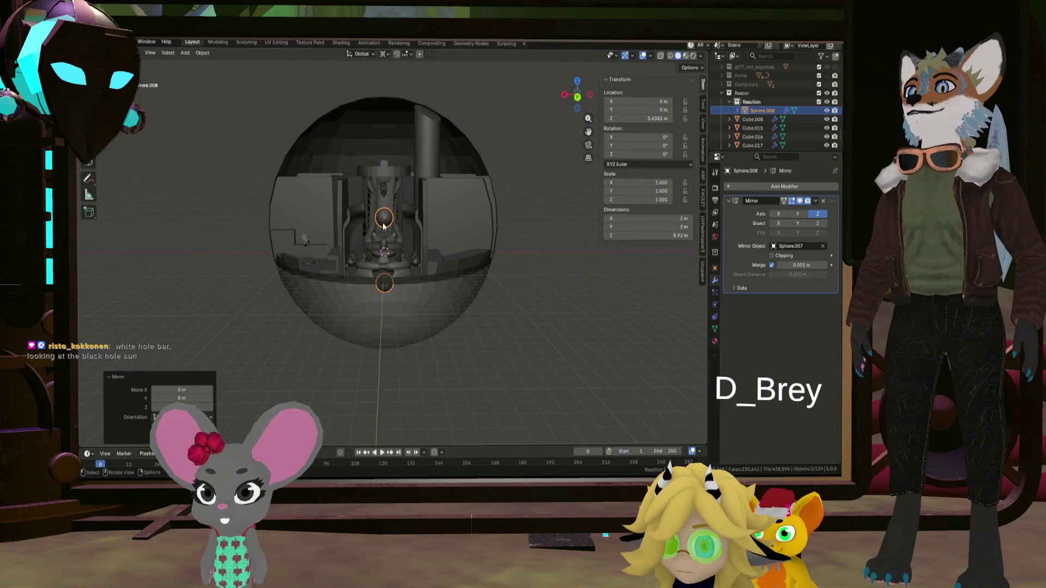
{"action": "key", "text": "KP_3"}
{"action": "key", "text": "KP_1"}
{"action": "scroll", "coordinate": [384, 224], "scroll_direction": "up", "scroll_amount": 6}
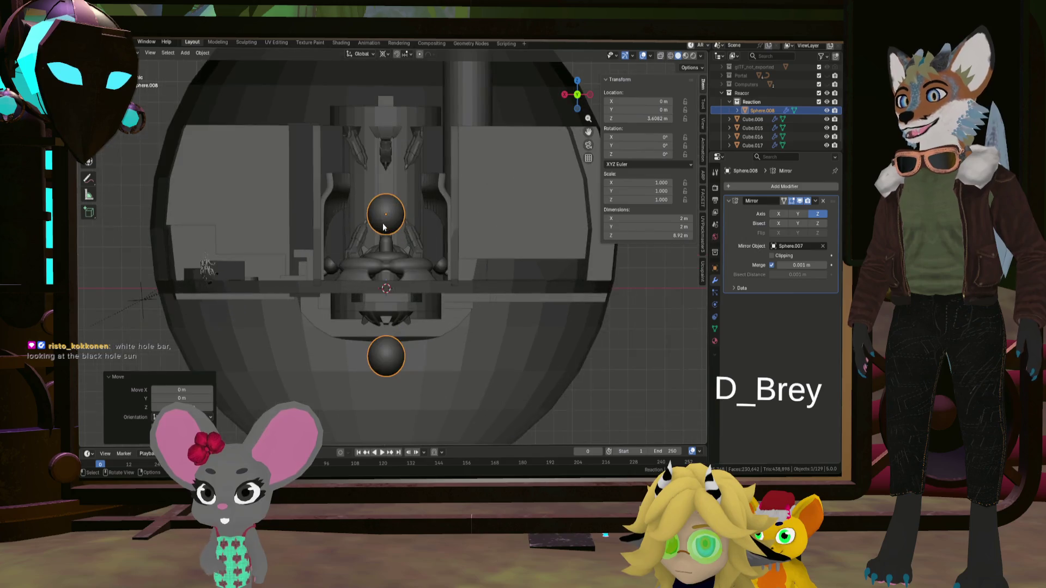
{"action": "mouse_move", "coordinate": [387, 219]}
{"action": "middle_mouse_down"}
{"action": "mouse_move", "coordinate": [388, 267]}
{"action": "mouse_move", "coordinate": [392, 233]}
{"action": "mouse_move", "coordinate": [402, 243]}
{"action": "middle_mouse_up"}
{"action": "scroll", "coordinate": [388, 263], "scroll_direction": "down", "scroll_amount": 5}
{"action": "scroll", "coordinate": [402, 243], "scroll_direction": "down", "scroll_amount": 3}
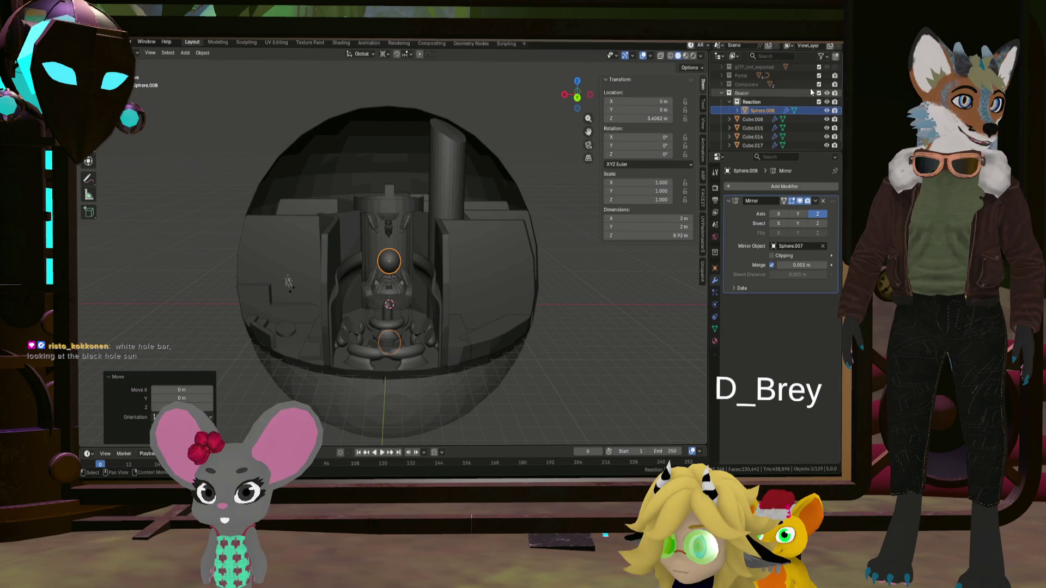
{"action": "scroll", "coordinate": [806, 90], "scroll_direction": "down", "scroll_amount": 10}
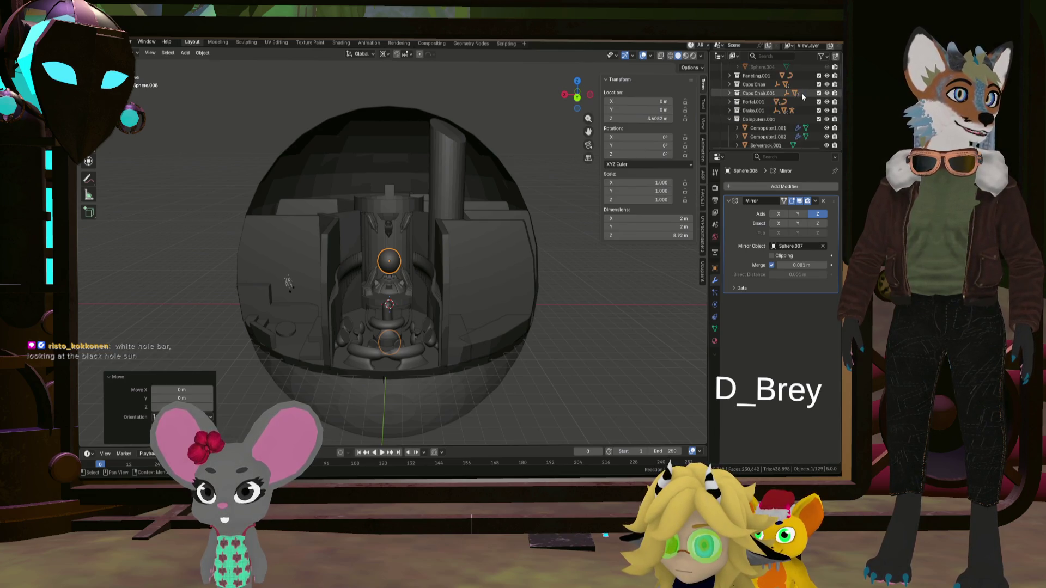
{"action": "scroll", "coordinate": [801, 92], "scroll_direction": "up", "scroll_amount": 3}
{"action": "middle_click_drag", "start_coordinate": [425, 294], "coordinate": [425, 253]}
{"action": "scroll", "coordinate": [358, 305], "scroll_direction": "up", "scroll_amount": 3}
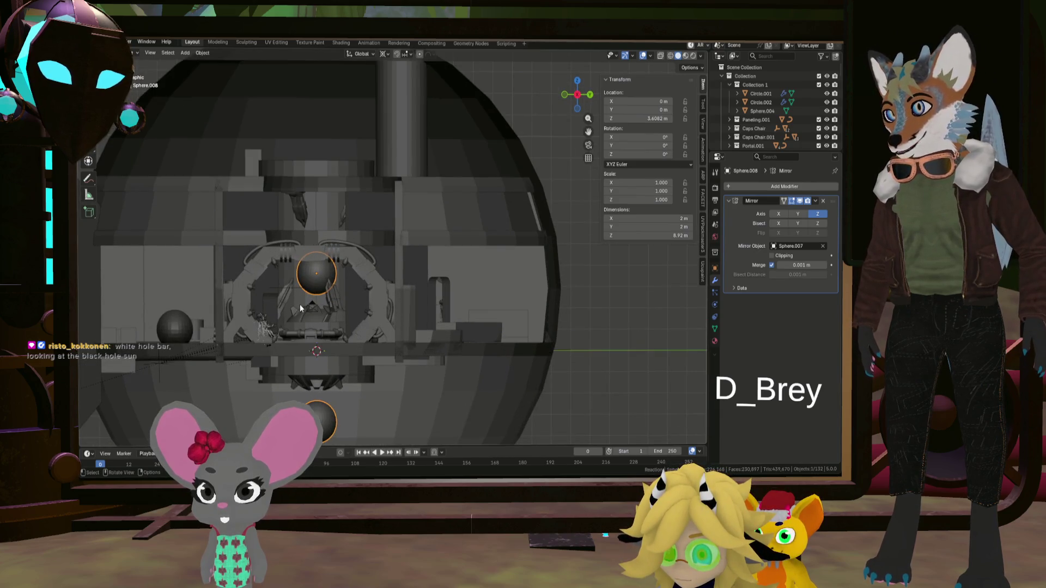
{"action": "key", "text": "KP_Decimal"}
{"action": "scroll", "coordinate": [303, 305], "scroll_direction": "up", "scroll_amount": 3}
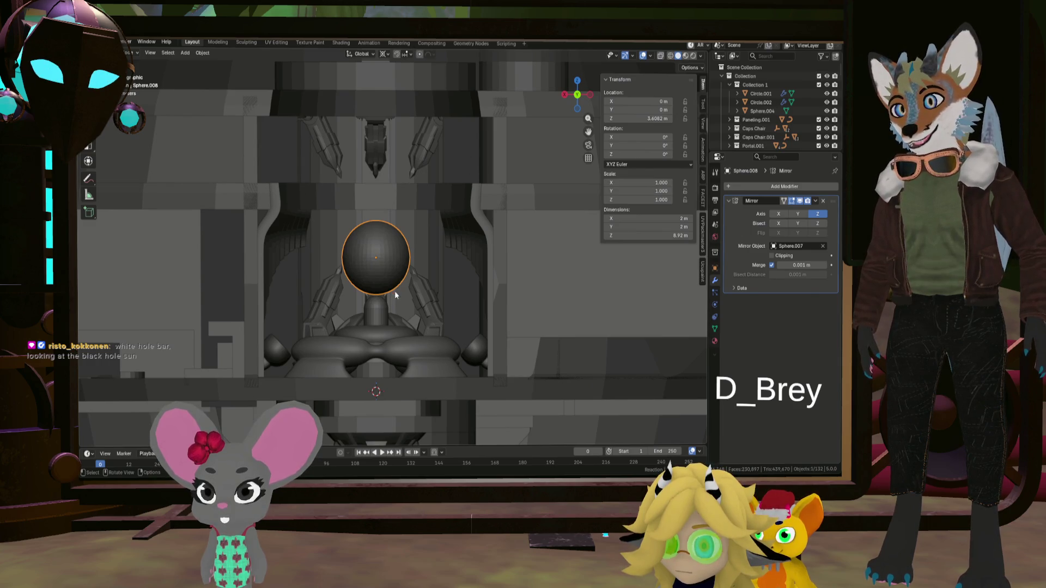
{"action": "key", "text": "KP_5"}
{"action": "scroll", "coordinate": [394, 294], "scroll_direction": "down", "scroll_amount": 5}
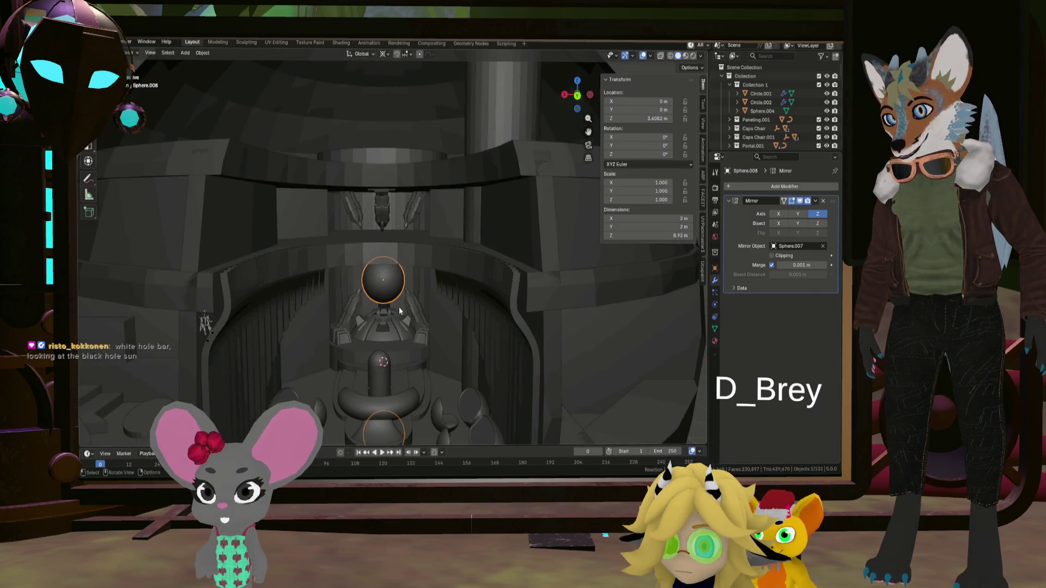
{"action": "middle_click_drag", "start_coordinate": [398, 306], "coordinate": [407, 217]}
{"action": "scroll", "coordinate": [407, 216], "scroll_direction": "up", "scroll_amount": 2}
{"action": "scroll", "coordinate": [407, 217], "scroll_direction": "down", "scroll_amount": 1}
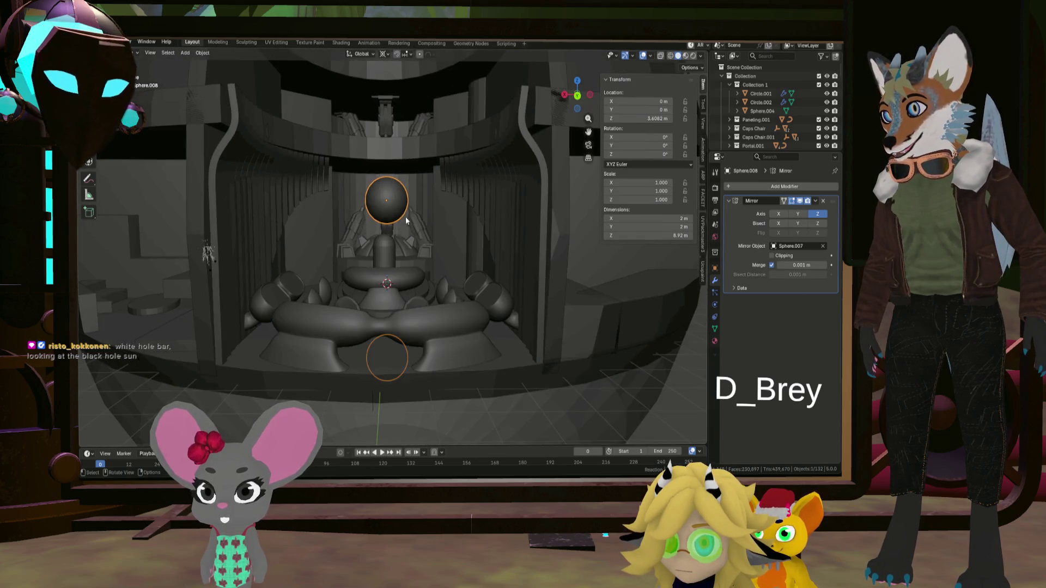
{"action": "middle_click_drag", "start_coordinate": [417, 206], "coordinate": [416, 208]}
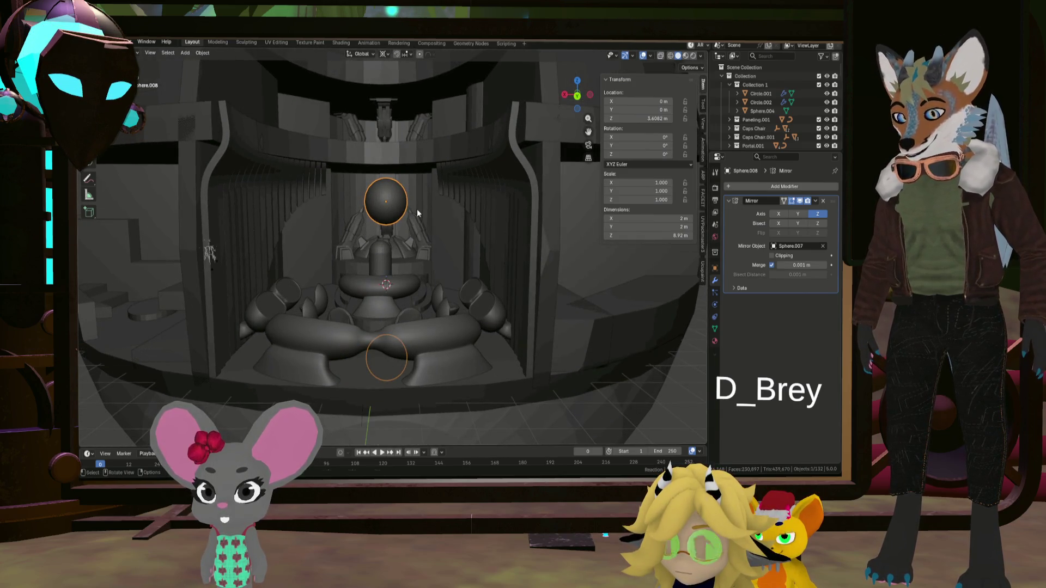
- Lower Sphere.008 along Z to about 3.39 m onto the reactor core
{"action": "key", "text": "g"}
{"action": "key", "text": "z"}
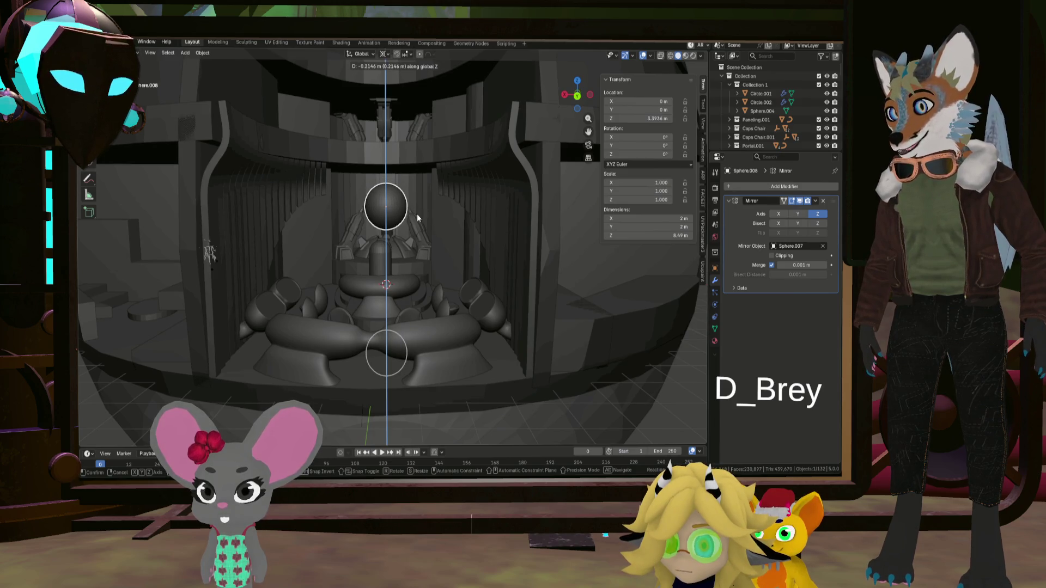
{"action": "left_click", "coordinate": [418, 218]}
{"action": "mouse_move", "coordinate": [417, 218]}
{"action": "middle_mouse_down"}
{"action": "mouse_move", "coordinate": [387, 205]}
{"action": "mouse_move", "coordinate": [390, 217]}
{"action": "mouse_move", "coordinate": [410, 191]}
{"action": "mouse_move", "coordinate": [370, 103]}
{"action": "mouse_move", "coordinate": [377, 146]}
{"action": "middle_mouse_up"}
- Select both ceiling claw arms and lower them along Z to 4.2463 m around the sphere
{"action": "left_click", "coordinate": [378, 150]}
{"action": "left_click", "coordinate": [338, 145], "text": "shift"}
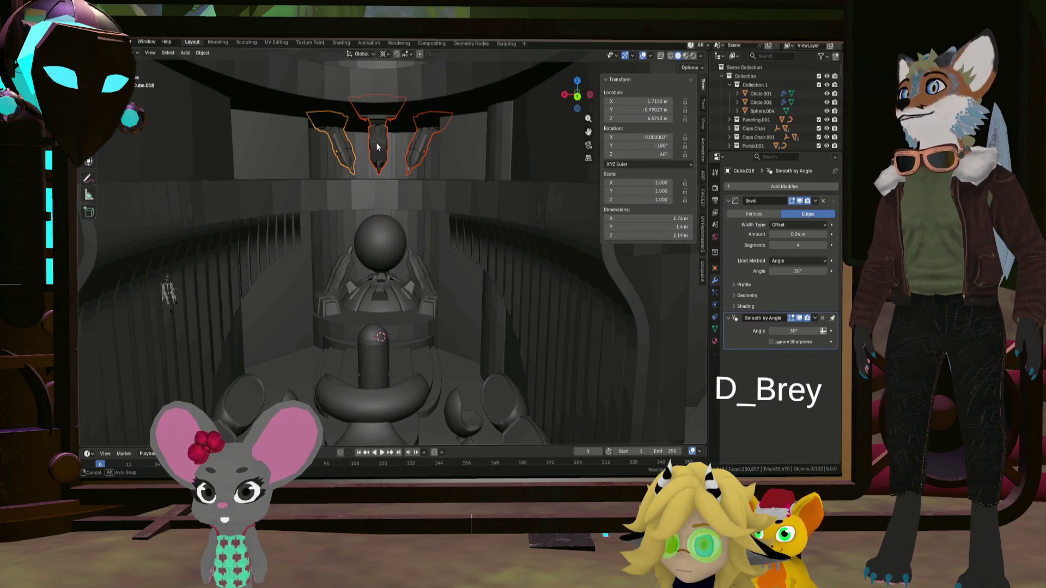
{"action": "key", "text": "g"}
{"action": "key", "text": "z"}
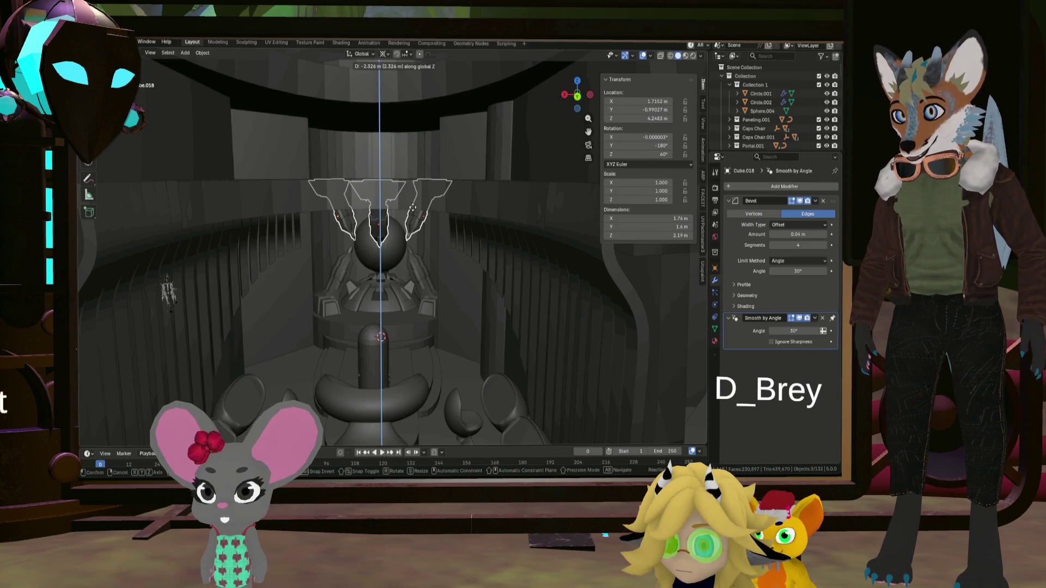
{"action": "left_click", "coordinate": [412, 207]}
{"action": "middle_click_drag", "start_coordinate": [412, 208], "coordinate": [419, 263]}
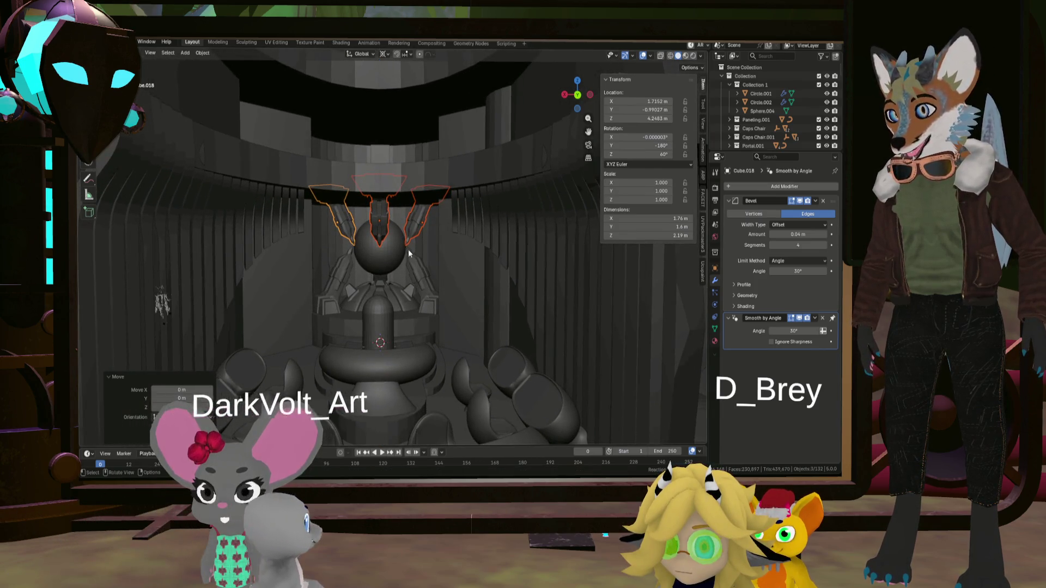
{"action": "scroll", "coordinate": [407, 250], "scroll_direction": "down", "scroll_amount": 5}
{"action": "scroll", "coordinate": [397, 266], "scroll_direction": "up", "scroll_amount": 4}
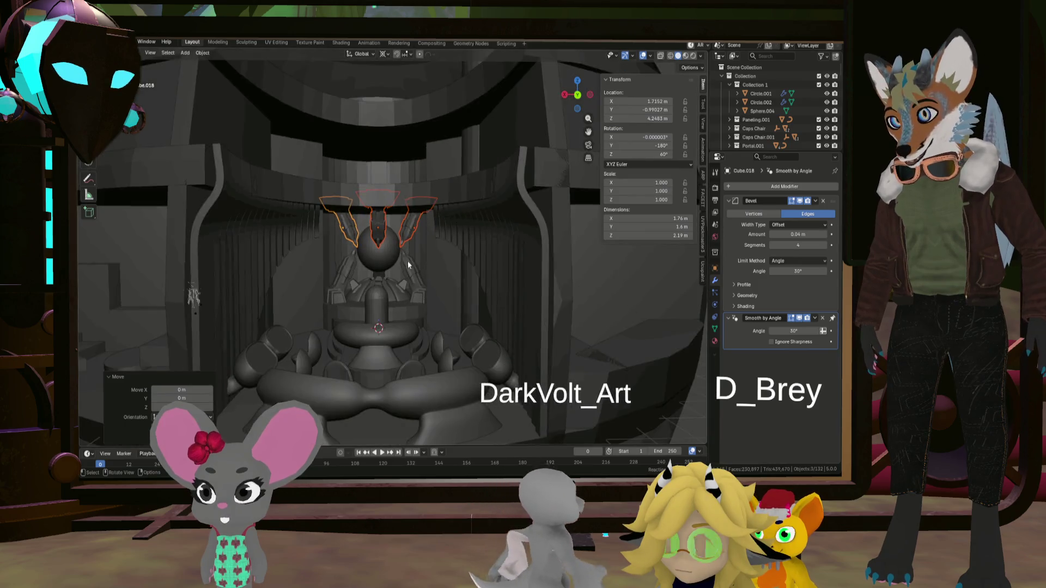
{"action": "mouse_move", "coordinate": [409, 259]}
{"action": "middle_mouse_down"}
{"action": "mouse_move", "coordinate": [384, 269]}
{"action": "mouse_move", "coordinate": [380, 248]}
{"action": "mouse_move", "coordinate": [385, 305]}
{"action": "mouse_move", "coordinate": [372, 178]}
{"action": "middle_mouse_up"}
{"action": "scroll", "coordinate": [384, 269], "scroll_direction": "up", "scroll_amount": 4}
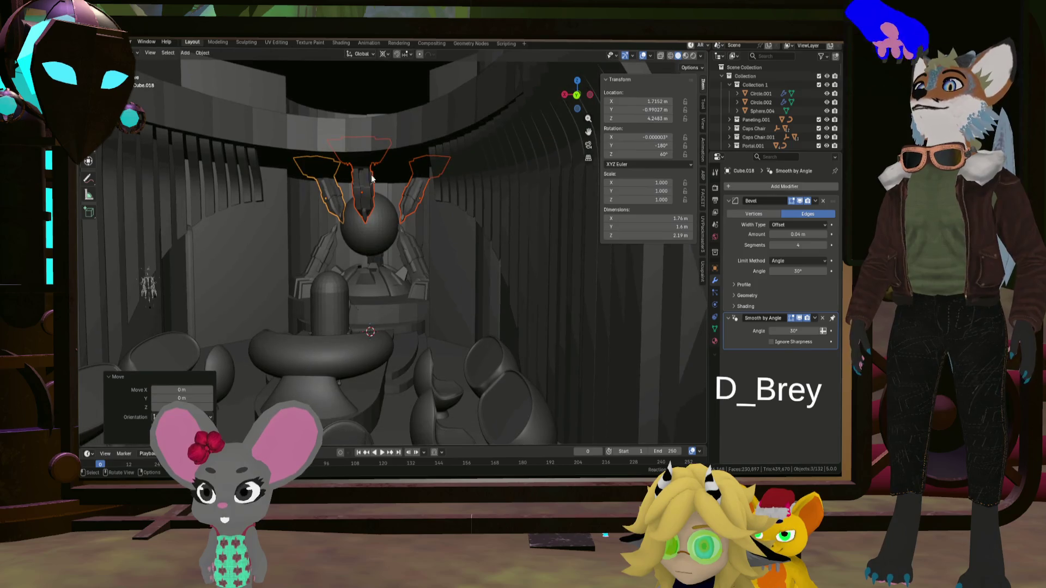
- Isolate the claw arms and reactor core, and enter Edit Mode on the surrounding cylinder
{"action": "left_click", "coordinate": [826, 84], "text": "ctrl"}
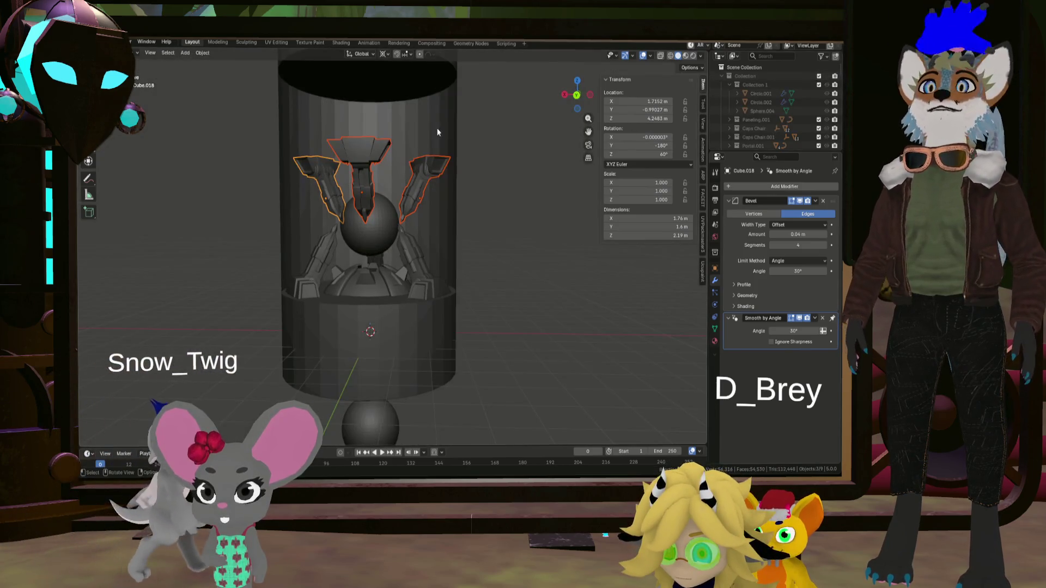
{"action": "left_click", "coordinate": [413, 102]}
{"action": "key", "text": "Tab"}
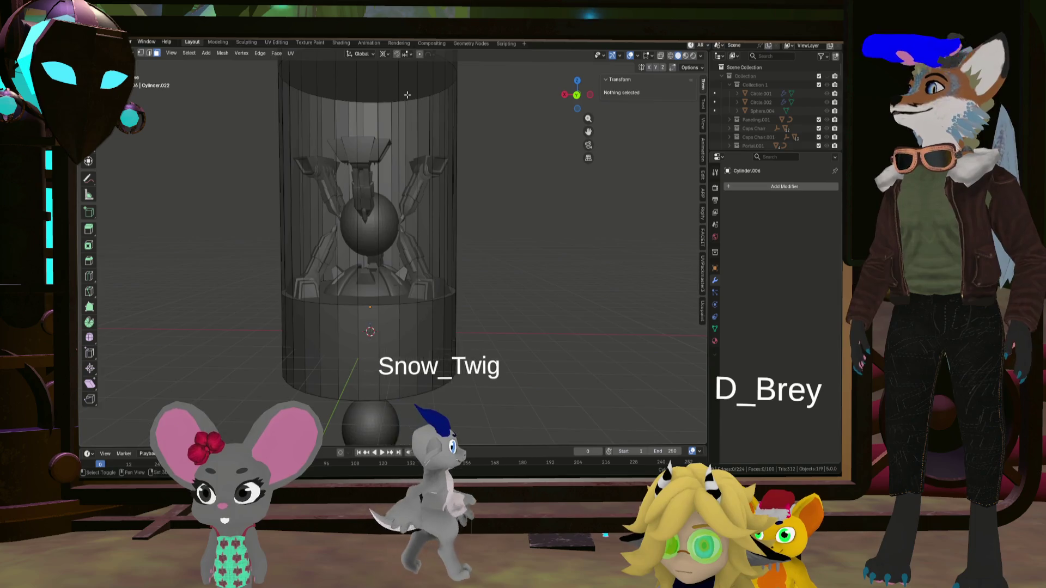
{"action": "middle_click_drag", "start_coordinate": [408, 91], "coordinate": [432, 166], "text": "shift"}
{"action": "scroll", "coordinate": [432, 167], "scroll_direction": "up", "scroll_amount": 3}
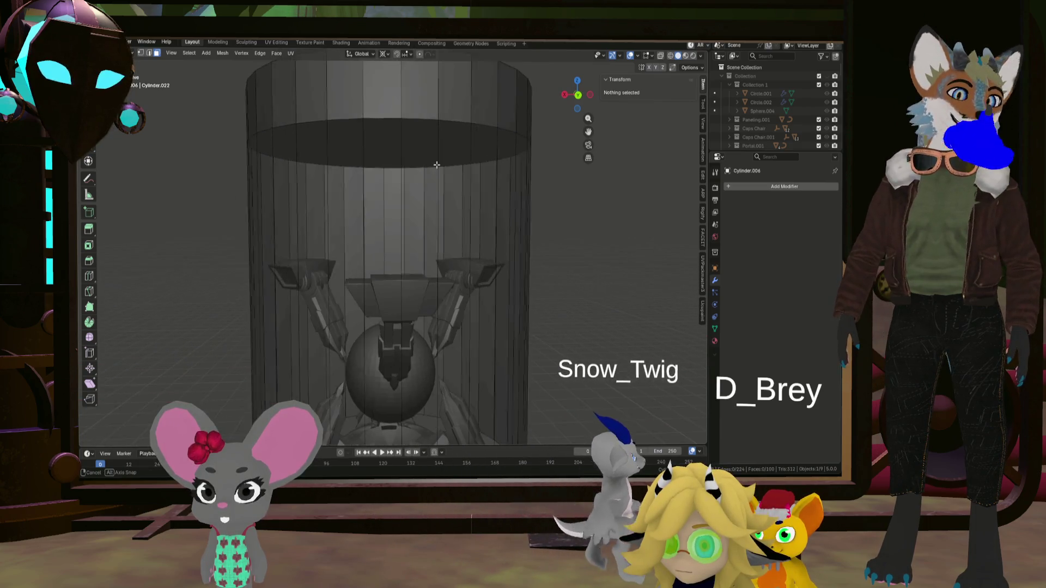
- Lower the cylinder's top face along Z to 5.7417 m and return to object mode
{"action": "left_click", "coordinate": [411, 144]}
{"action": "mouse_move", "coordinate": [410, 144]}
{"action": "middle_mouse_down"}
{"action": "mouse_move", "coordinate": [420, 110]}
{"action": "mouse_move", "coordinate": [399, 97]}
{"action": "mouse_move", "coordinate": [398, 155]}
{"action": "middle_mouse_up"}
{"action": "left_click", "coordinate": [398, 155]}
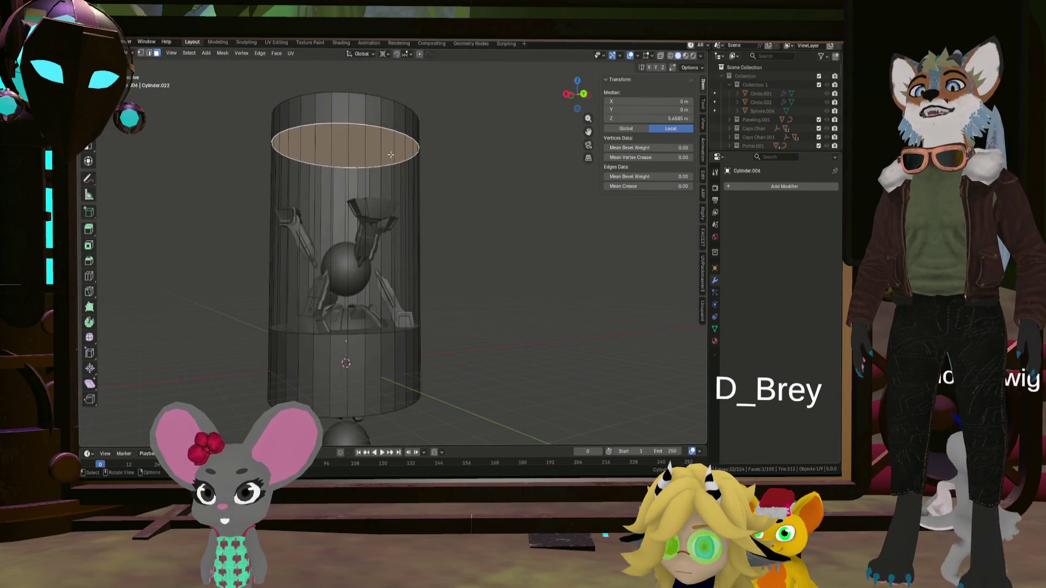
{"action": "key", "text": "g"}
{"action": "key", "text": "z"}
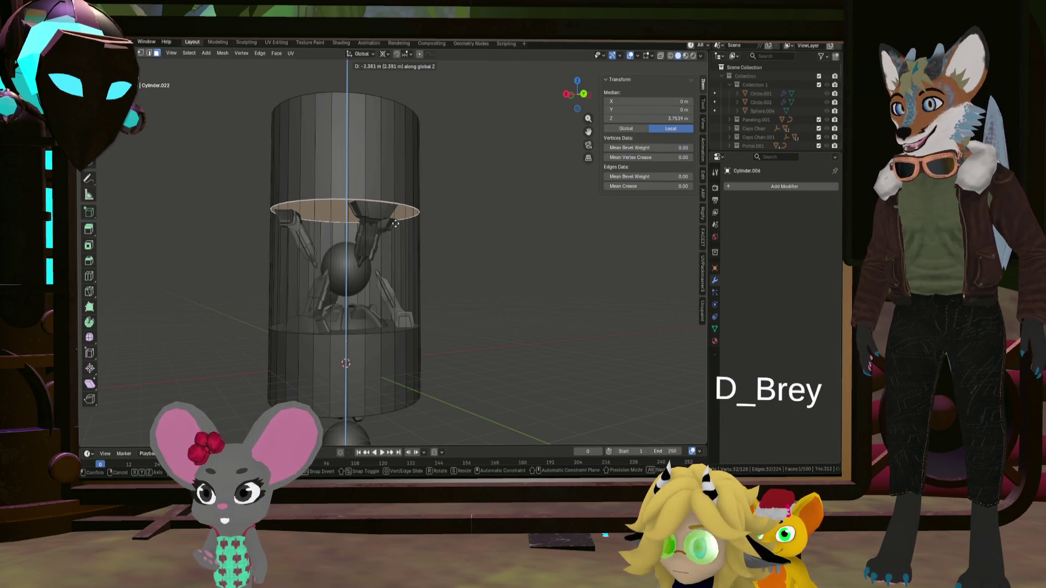
{"action": "mouse_move", "coordinate": [396, 224]}
{"action": "middle_mouse_down"}
{"action": "mouse_move", "coordinate": [264, 224]}
{"action": "mouse_move", "coordinate": [361, 232]}
{"action": "mouse_move", "coordinate": [391, 216]}
{"action": "mouse_move", "coordinate": [397, 187]}
{"action": "middle_mouse_up"}
{"action": "left_click", "coordinate": [398, 185]}
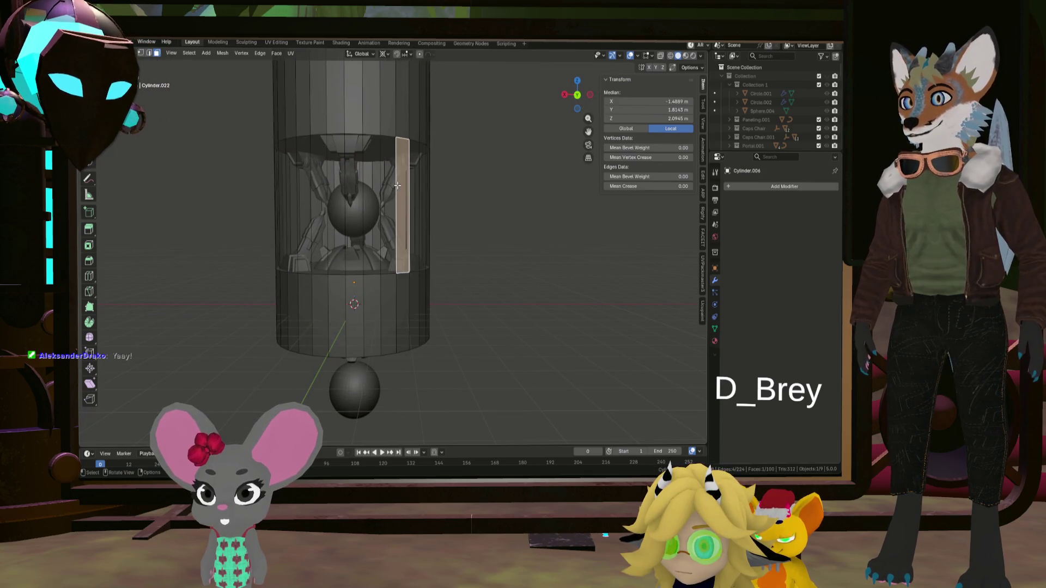
{"action": "key", "text": "Tab"}
{"action": "left_click", "coordinate": [406, 175]}
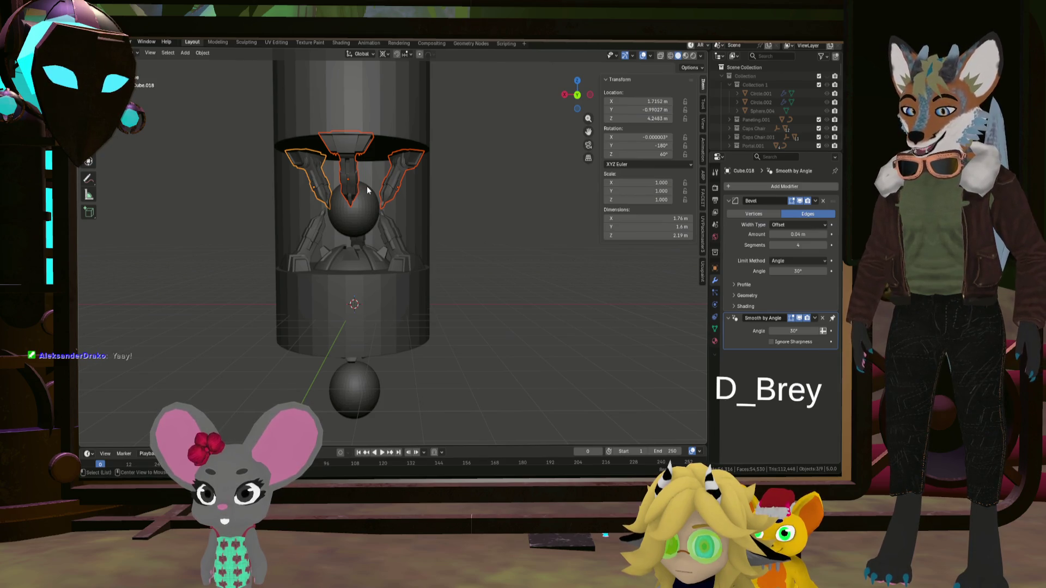
- Make a linked duplicate of the claw arm set, Cube.042, for the bottom of the capsule
{"action": "key", "text": "shift+d"}
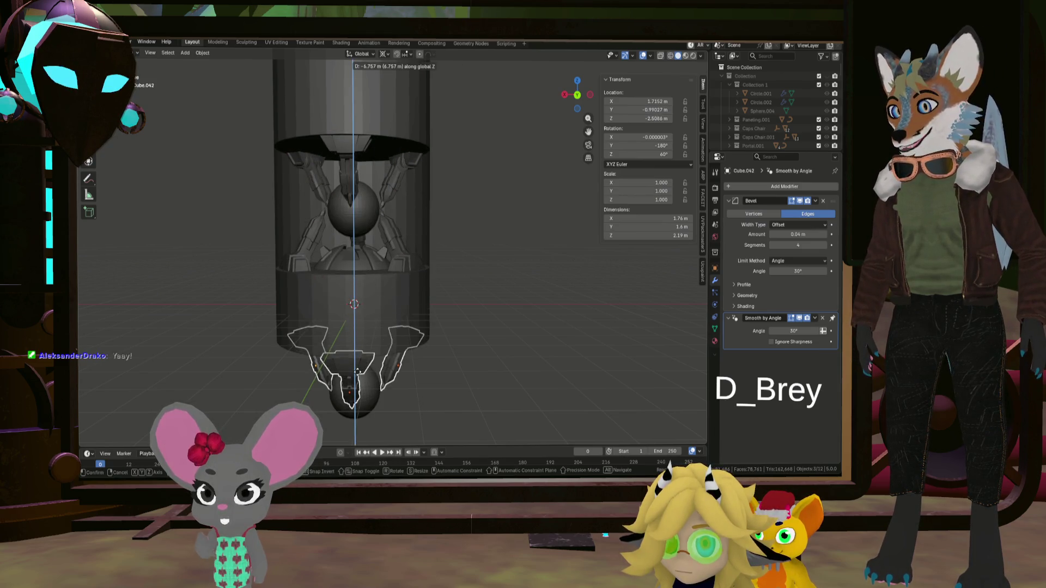
{"action": "right_click", "coordinate": [358, 369]}
{"action": "mouse_move", "coordinate": [365, 367]}
{"action": "middle_mouse_down"}
{"action": "mouse_move", "coordinate": [292, 353]}
{"action": "mouse_move", "coordinate": [136, 347]}
{"action": "mouse_move", "coordinate": [82, 362]}
{"action": "mouse_move", "coordinate": [793, 316]}
{"action": "middle_mouse_up"}
{"action": "mouse_move", "coordinate": [561, 337]}
{"action": "middle_mouse_down"}
{"action": "mouse_move", "coordinate": [418, 322]}
{"action": "mouse_move", "coordinate": [550, 323]}
{"action": "mouse_move", "coordinate": [492, 309]}
{"action": "mouse_move", "coordinate": [429, 338]}
{"action": "mouse_move", "coordinate": [668, 330]}
{"action": "mouse_move", "coordinate": [501, 329]}
{"action": "mouse_move", "coordinate": [338, 355]}
{"action": "mouse_move", "coordinate": [443, 200]}
{"action": "middle_mouse_up"}
{"action": "scroll", "coordinate": [339, 355], "scroll_direction": "up", "scroll_amount": 3}
{"action": "scroll", "coordinate": [436, 194], "scroll_direction": "up", "scroll_amount": 4}
{"action": "scroll", "coordinate": [423, 219], "scroll_direction": "down", "scroll_amount": 4}
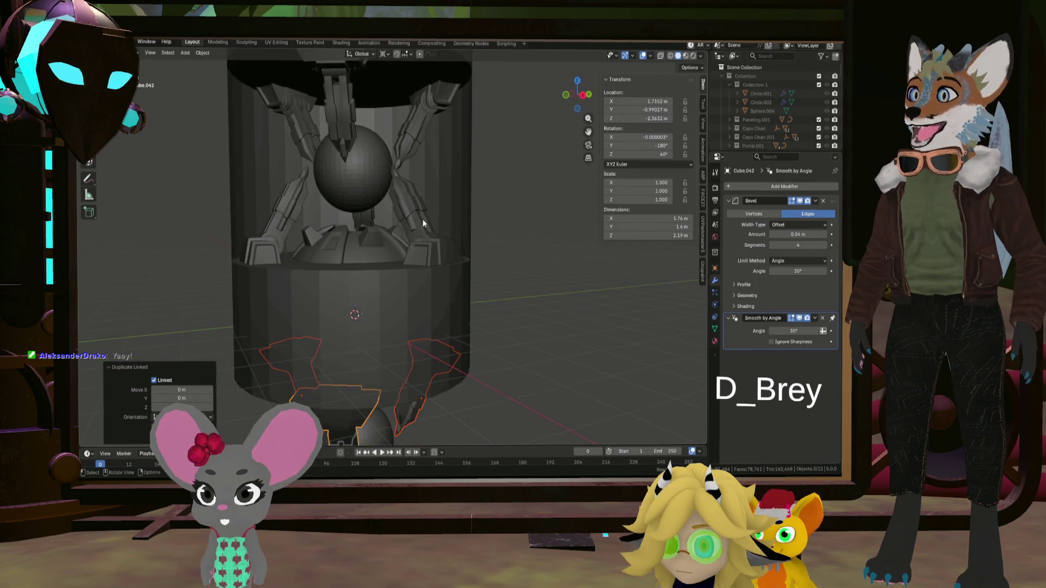
- Select the lower turret arm and frame it in the view
{"action": "left_click", "coordinate": [438, 226]}
{"action": "mouse_move", "coordinate": [439, 226]}
{"action": "middle_mouse_down"}
{"action": "mouse_move", "coordinate": [391, 266]}
{"action": "mouse_move", "coordinate": [329, 252]}
{"action": "middle_mouse_up"}
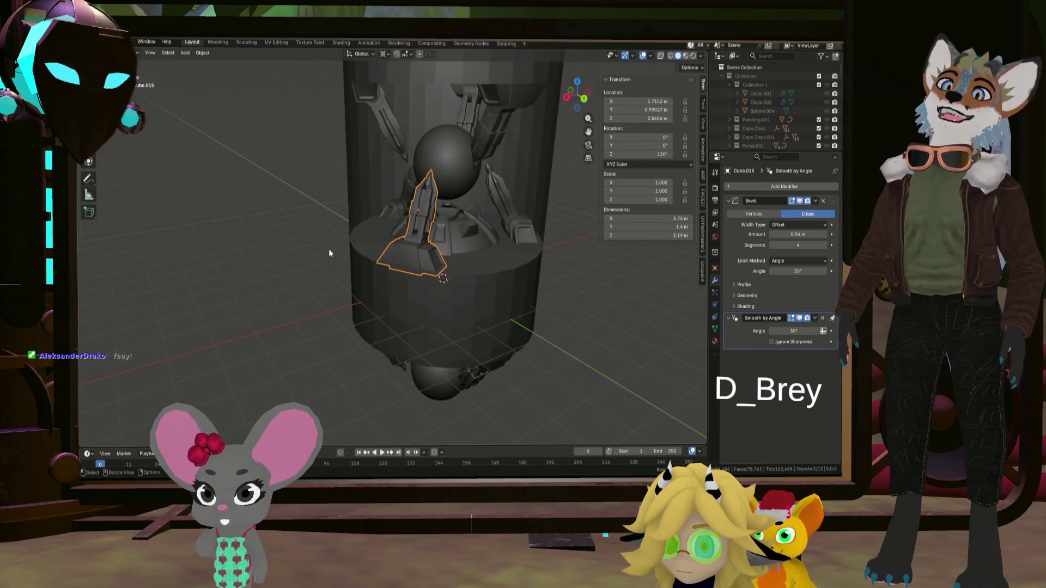
{"action": "mouse_move", "coordinate": [502, 223]}
{"action": "middle_mouse_down"}
{"action": "mouse_move", "coordinate": [433, 239]}
{"action": "mouse_move", "coordinate": [566, 241]}
{"action": "mouse_move", "coordinate": [453, 249]}
{"action": "middle_mouse_up"}
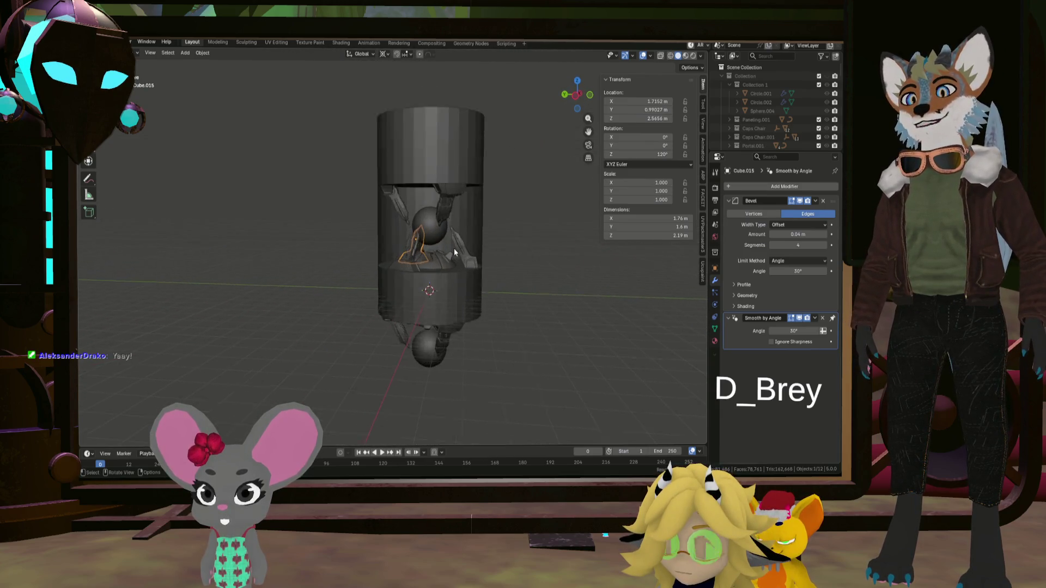
{"action": "scroll", "coordinate": [464, 261], "scroll_direction": "up", "scroll_amount": 2}
{"action": "left_click", "coordinate": [464, 256]}
{"action": "key", "text": "KP_Decimal"}
- In Edit Mode, select the joint's bevel loop and snap the 3D cursor to it
{"action": "key", "text": "Tab"}
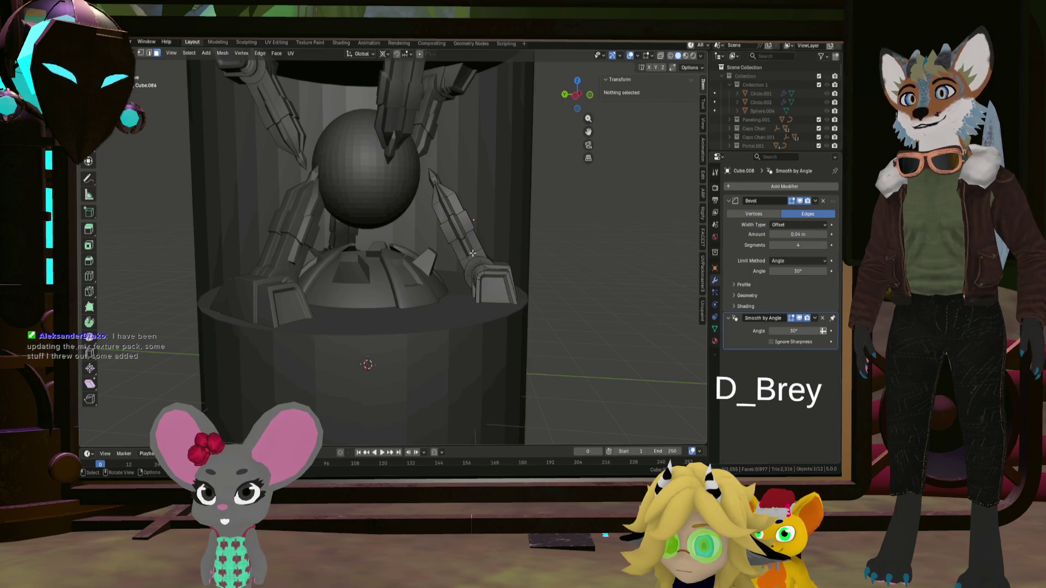
{"action": "left_click", "coordinate": [466, 222]}
{"action": "scroll", "coordinate": [476, 256], "scroll_direction": "up", "scroll_amount": 4}
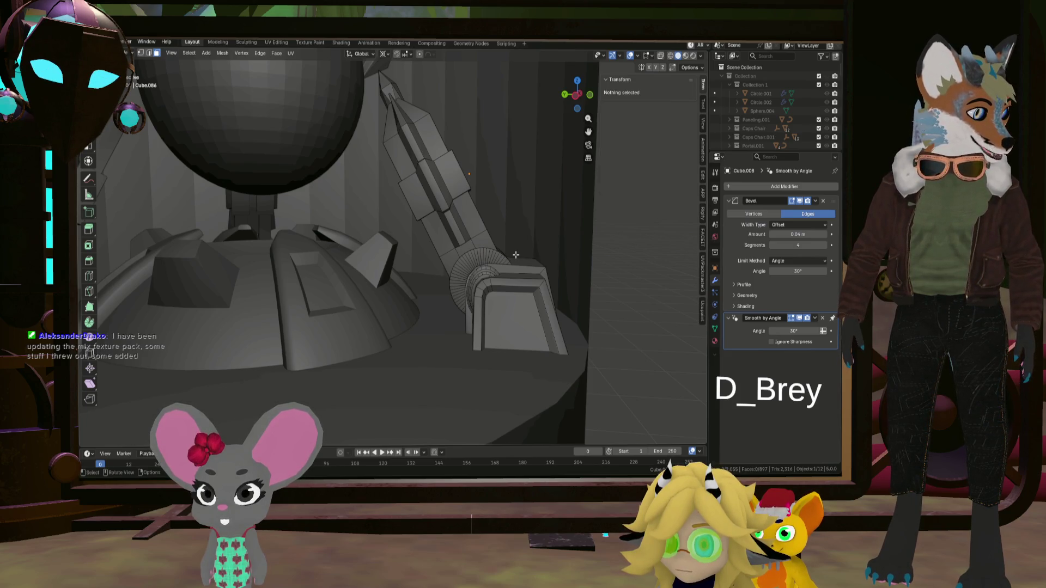
{"action": "mouse_move", "coordinate": [515, 254]}
{"action": "middle_mouse_down"}
{"action": "mouse_move", "coordinate": [493, 267]}
{"action": "mouse_move", "coordinate": [502, 266]}
{"action": "mouse_move", "coordinate": [409, 261]}
{"action": "middle_mouse_up"}
{"action": "left_click", "coordinate": [482, 269]}
{"action": "left_click", "coordinate": [417, 256], "text": "alt+shift"}
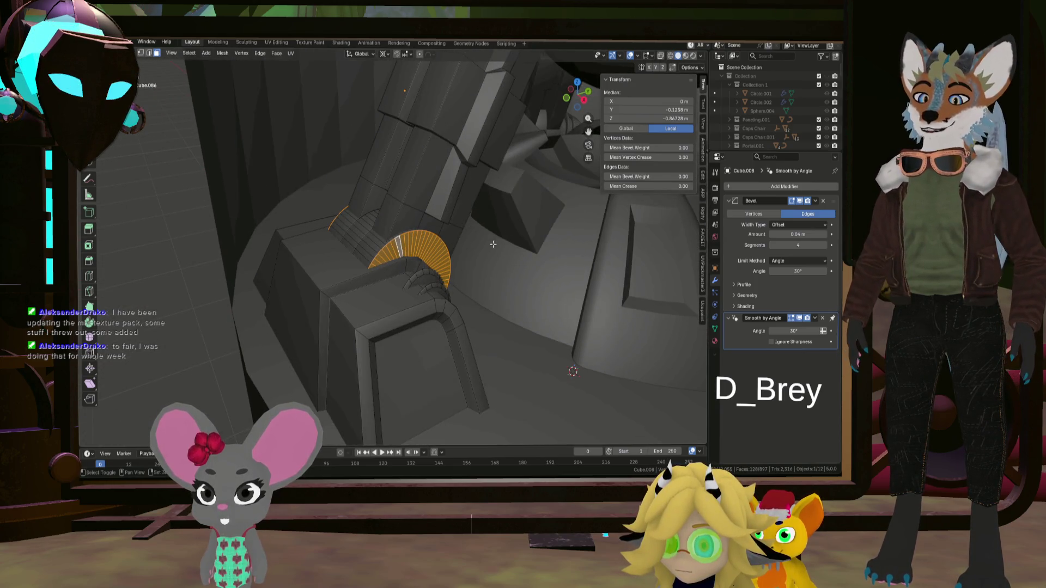
{"action": "key", "text": "shift+s"}
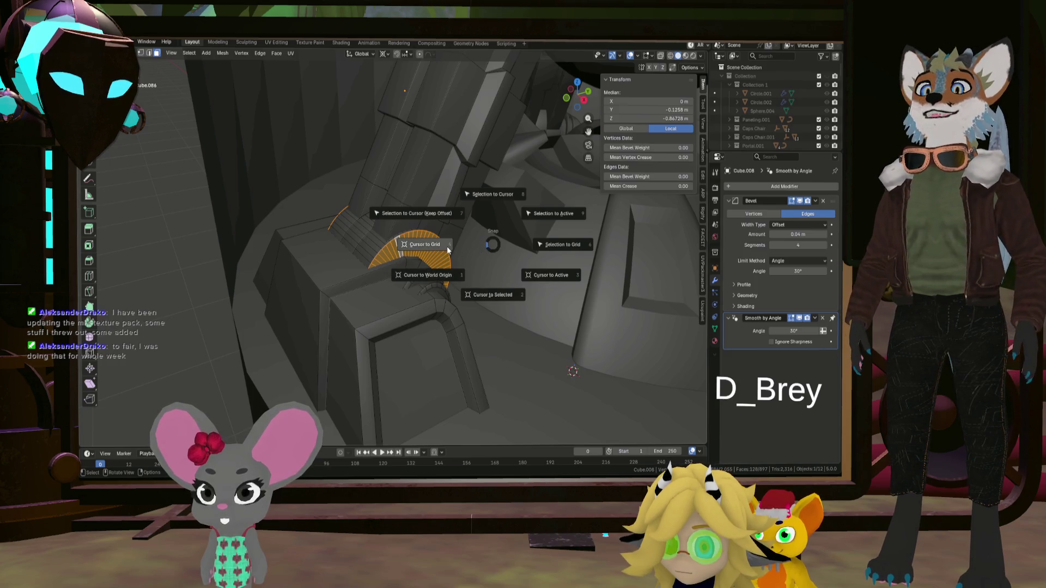
{"action": "left_click", "coordinate": [496, 279]}
- Select the whole connected arm piece with L
{"action": "mouse_move", "coordinate": [497, 279]}
{"action": "middle_mouse_down"}
{"action": "mouse_move", "coordinate": [532, 243]}
{"action": "mouse_move", "coordinate": [460, 259]}
{"action": "middle_mouse_up"}
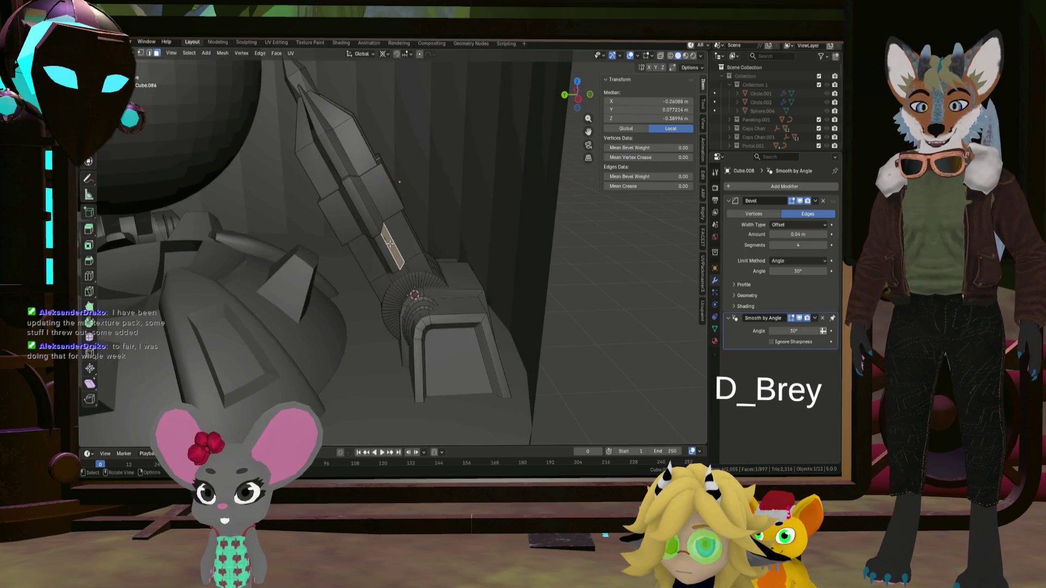
{"action": "key", "text": "l"}
{"action": "mouse_move", "coordinate": [301, 81]}
{"action": "middle_mouse_down"}
{"action": "mouse_move", "coordinate": [220, 108]}
{"action": "mouse_move", "coordinate": [359, 140]}
{"action": "mouse_move", "coordinate": [325, 206]}
{"action": "mouse_move", "coordinate": [350, 296]}
{"action": "middle_mouse_up"}
- Rotate the arm piece around the 3D cursor to a tilt of about -29°
{"action": "key", "text": "r"}
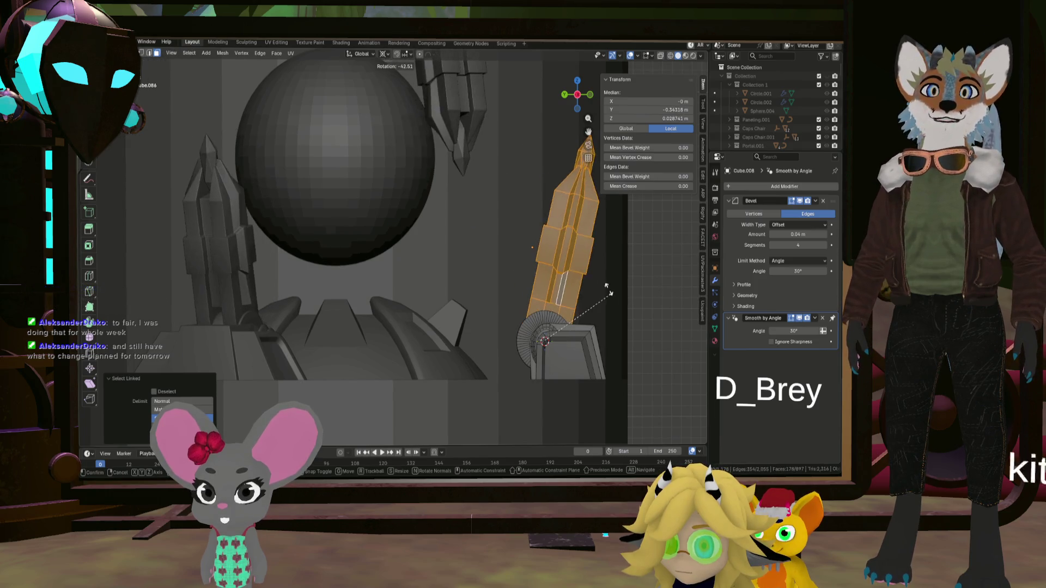
{"action": "scroll", "coordinate": [604, 275], "scroll_direction": "down", "scroll_amount": 5, "text": "alt"}
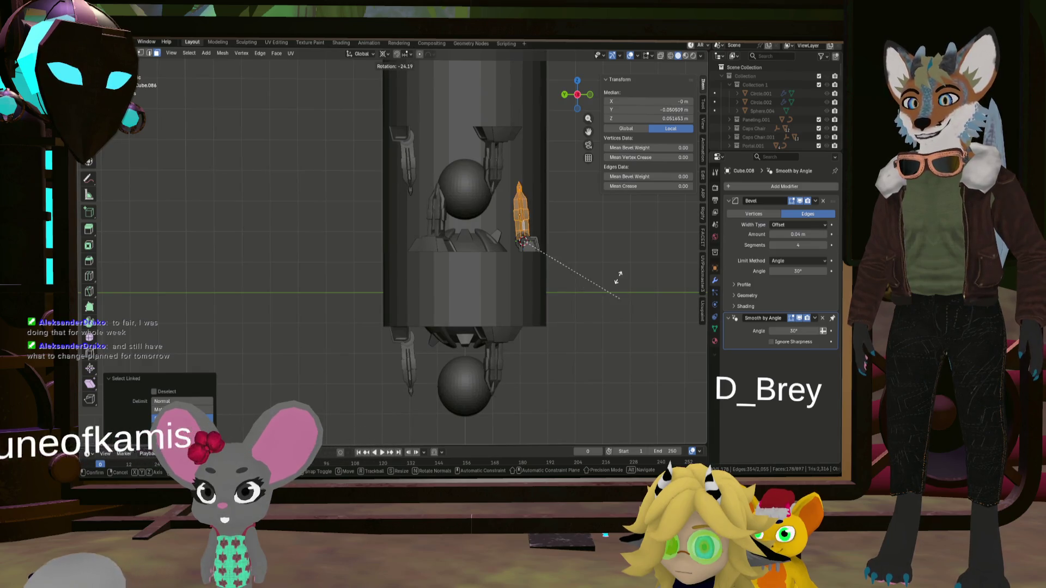
{"action": "left_click", "coordinate": [622, 315]}
{"action": "key", "text": "KP_Decimal"}
{"action": "key", "text": "r"}
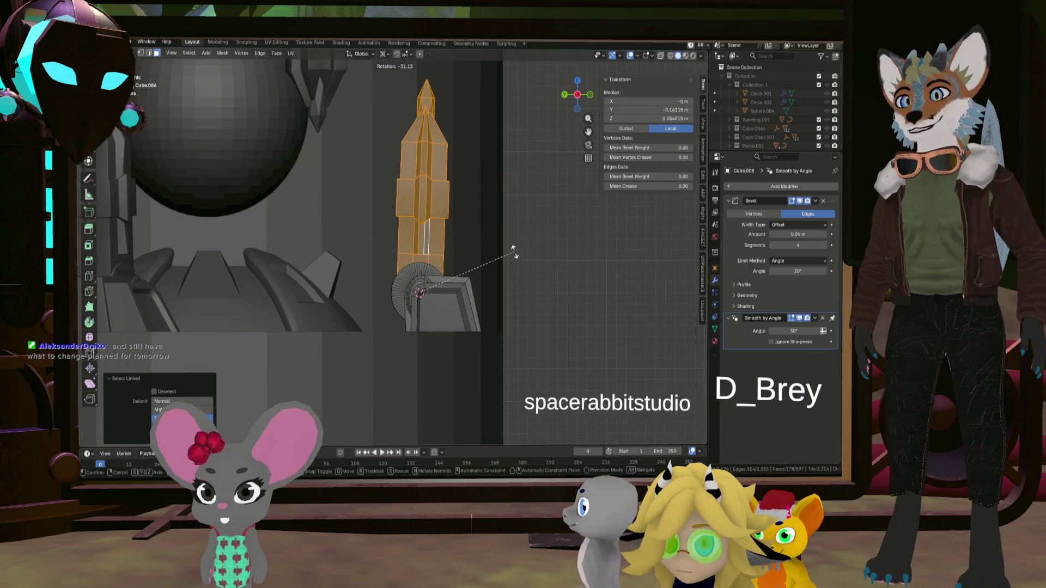
{"action": "right_click", "coordinate": [522, 224]}
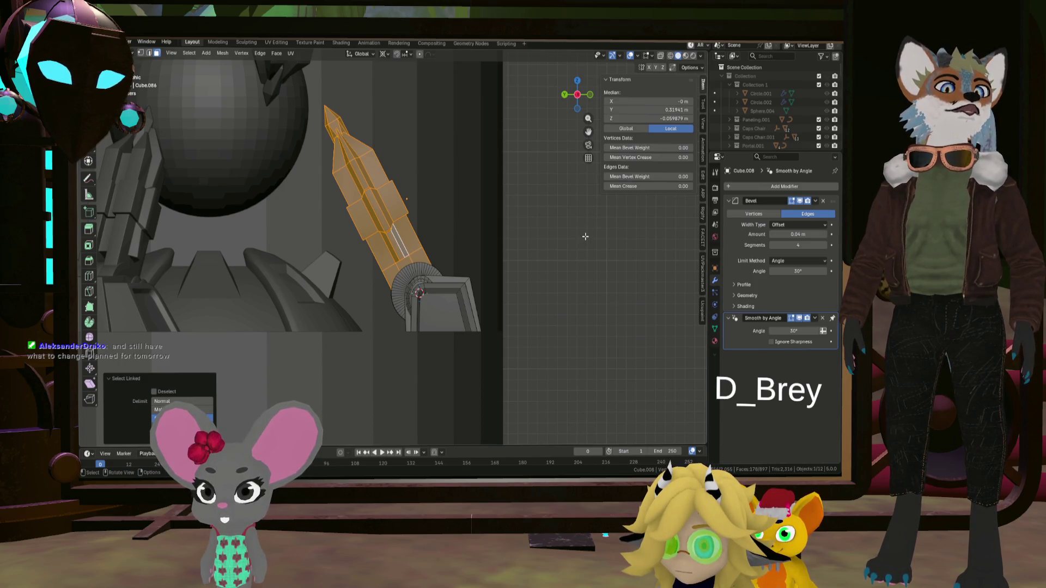
{"action": "key", "text": "r"}
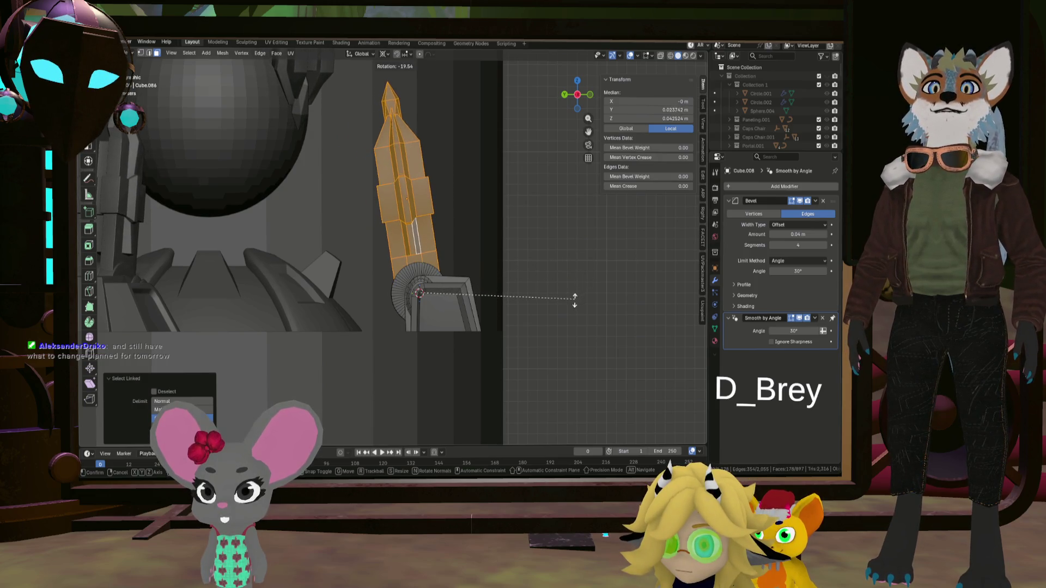
{"action": "left_click", "coordinate": [551, 322]}
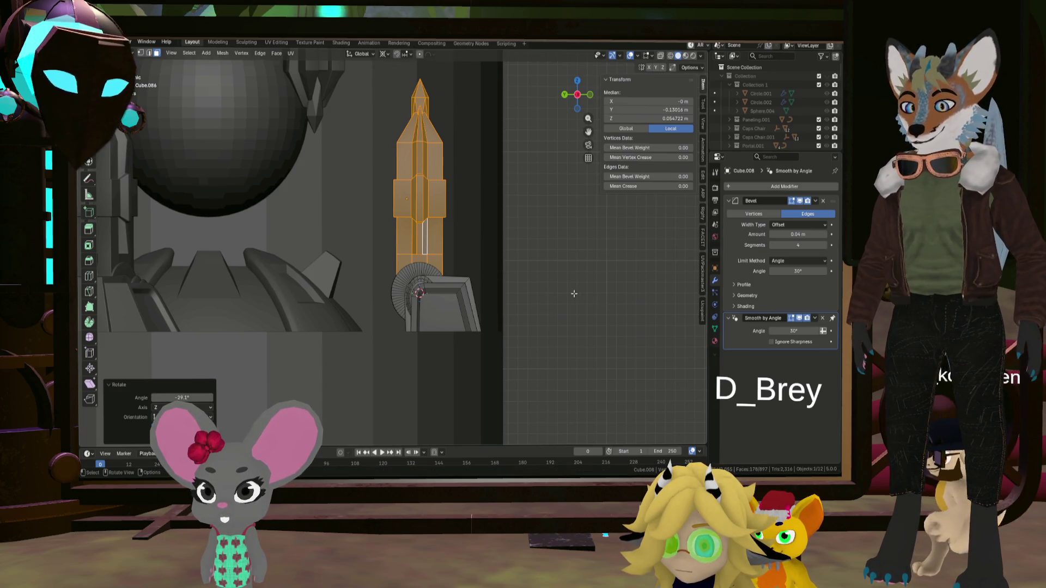
- Shorten the arm piece along its local Z by 0.66 and rotate it again around the joint
{"action": "key", "text": "s"}
{"action": "key", "text": "z"}
{"action": "key", "text": "z"}
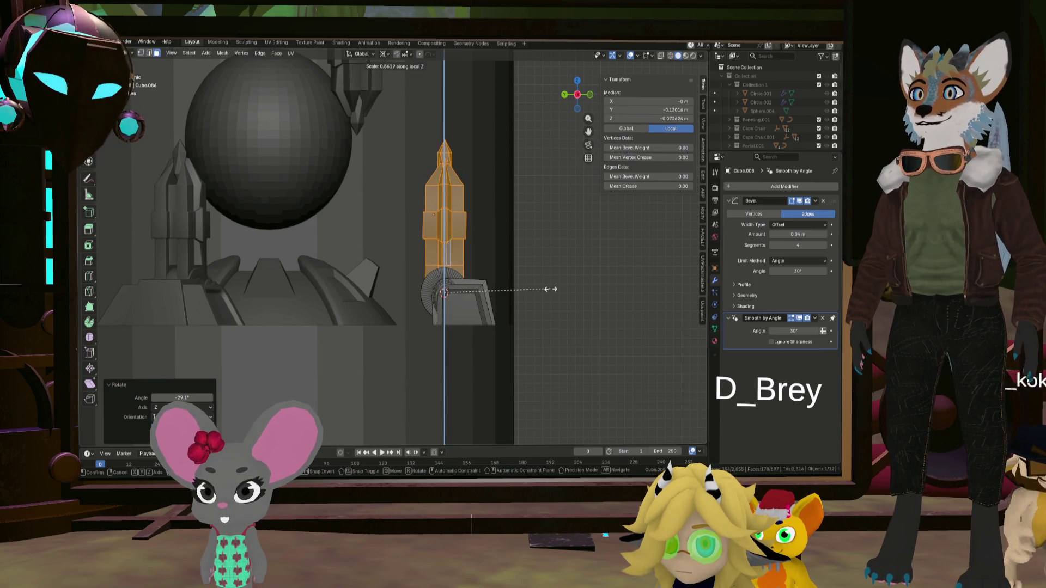
{"action": "left_click", "coordinate": [551, 289]}
{"action": "scroll", "coordinate": [555, 291], "scroll_direction": "down", "scroll_amount": 2}
{"action": "scroll", "coordinate": [558, 294], "scroll_direction": "down", "scroll_amount": 1}
{"action": "key", "text": "r"}
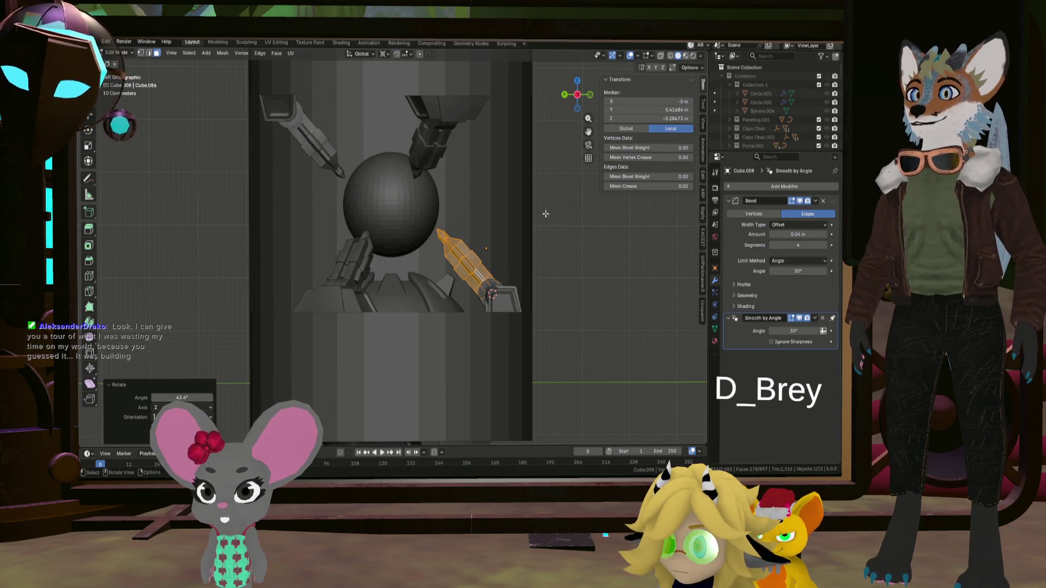
{"action": "mouse_move", "coordinate": [545, 213]}
{"action": "middle_mouse_down"}
{"action": "mouse_move", "coordinate": [386, 207]}
{"action": "mouse_move", "coordinate": [443, 237]}
{"action": "mouse_move", "coordinate": [436, 250]}
{"action": "mouse_move", "coordinate": [269, 249]}
{"action": "mouse_move", "coordinate": [515, 225]}
{"action": "mouse_move", "coordinate": [493, 239]}
{"action": "mouse_move", "coordinate": [534, 250]}
{"action": "middle_mouse_up"}
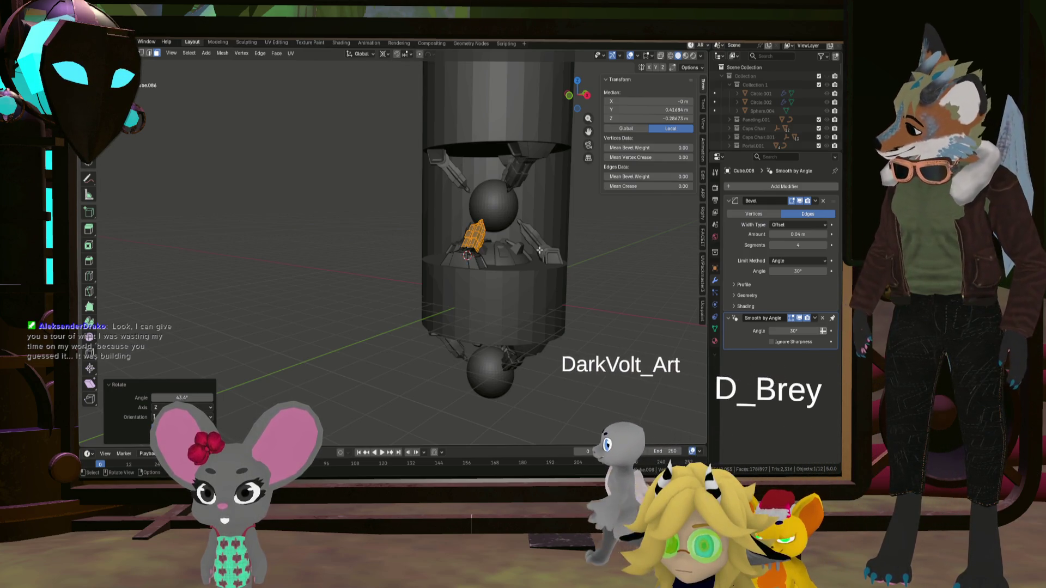
- Leave local view to show the whole station, then look through its interior and from above
{"action": "scroll", "coordinate": [542, 246], "scroll_direction": "up", "scroll_amount": 4}
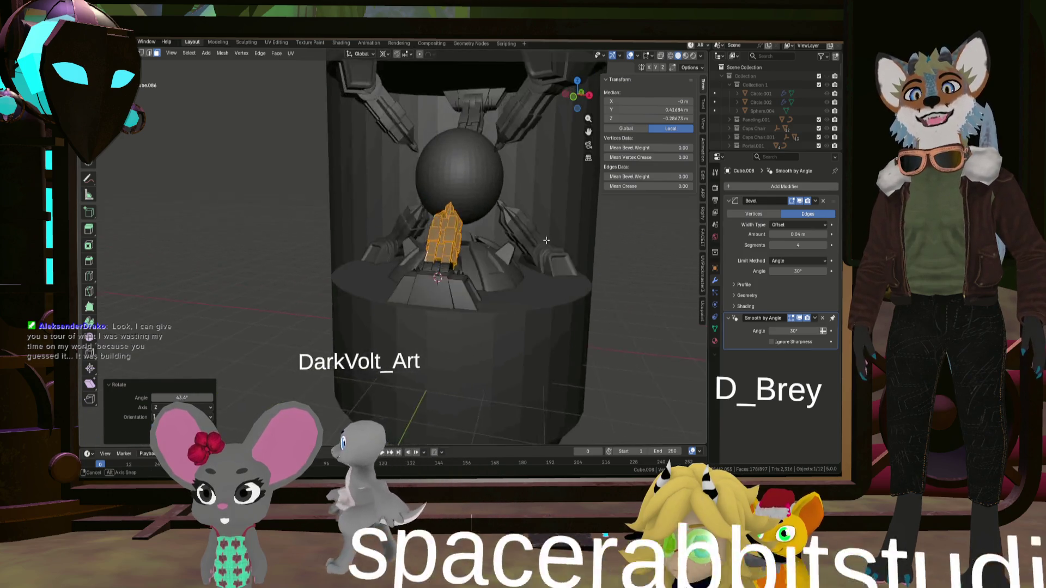
{"action": "scroll", "coordinate": [546, 240], "scroll_direction": "down", "scroll_amount": 5}
{"action": "mouse_move", "coordinate": [546, 241]}
{"action": "middle_mouse_down"}
{"action": "mouse_move", "coordinate": [539, 256]}
{"action": "mouse_move", "coordinate": [552, 269]}
{"action": "mouse_move", "coordinate": [216, 323]}
{"action": "mouse_move", "coordinate": [572, 329]}
{"action": "middle_mouse_up"}
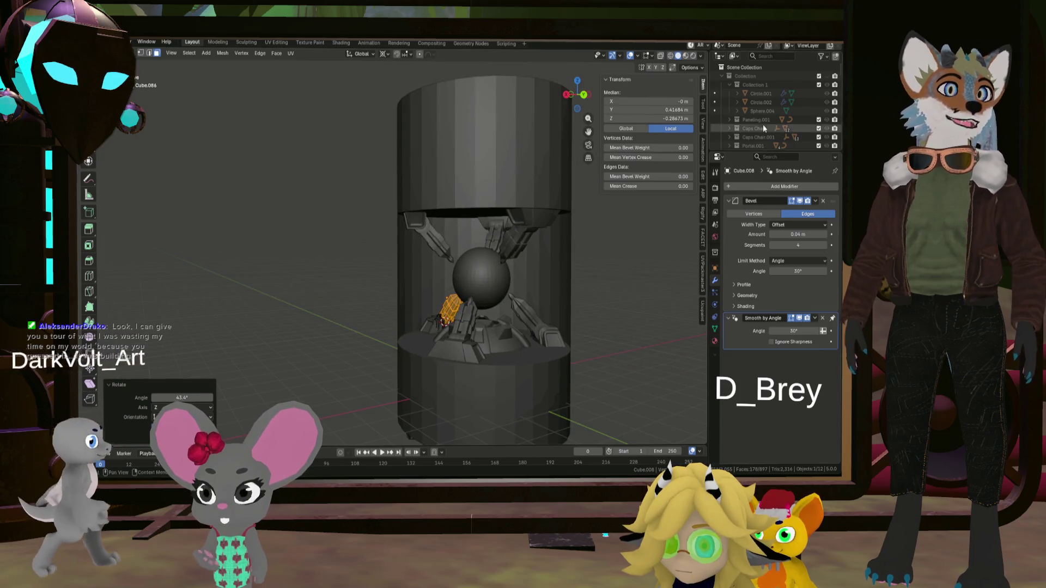
{"action": "key", "text": "KP_Divide"}
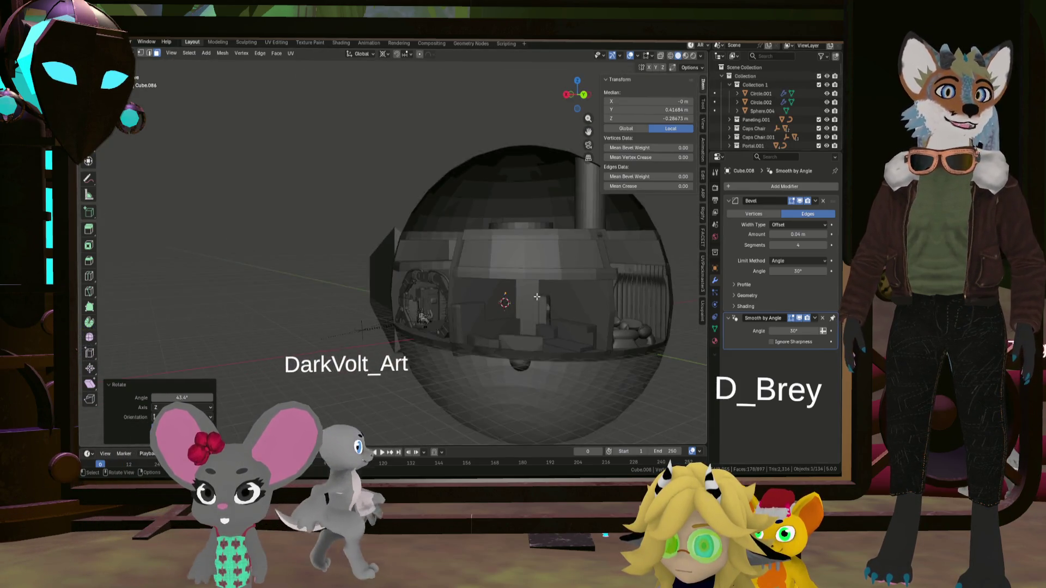
{"action": "mouse_move", "coordinate": [536, 297]}
{"action": "middle_mouse_down", "text": "ctrl"}
{"action": "mouse_move", "coordinate": [508, 316]}
{"action": "mouse_move", "coordinate": [525, 316]}
{"action": "mouse_move", "coordinate": [442, 302]}
{"action": "middle_mouse_up", "text": "ctrl"}
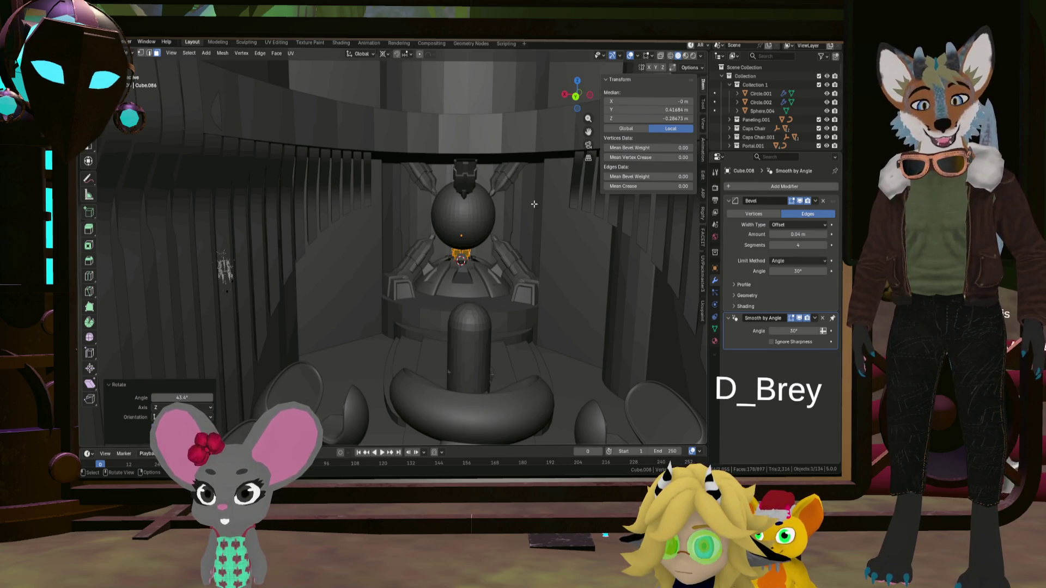
{"action": "scroll", "coordinate": [532, 202], "scroll_direction": "down", "scroll_amount": 3}
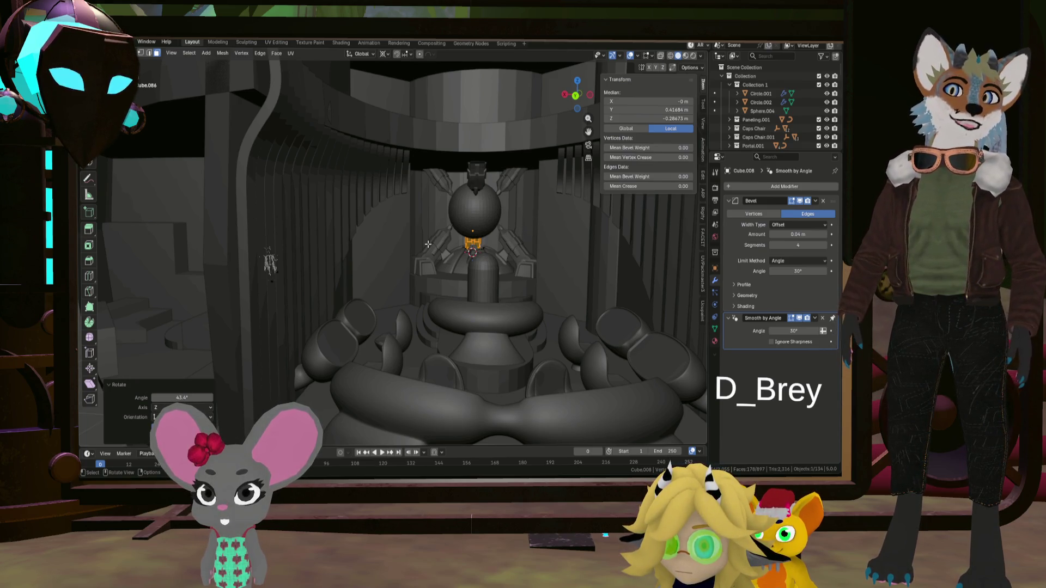
{"action": "mouse_move", "coordinate": [447, 247]}
{"action": "middle_mouse_down"}
{"action": "mouse_move", "coordinate": [458, 249]}
{"action": "mouse_move", "coordinate": [447, 299]}
{"action": "mouse_move", "coordinate": [454, 325]}
{"action": "mouse_move", "coordinate": [465, 272]}
{"action": "middle_mouse_up"}
{"action": "scroll", "coordinate": [505, 221], "scroll_direction": "down", "scroll_amount": 5}
{"action": "middle_click_drag", "start_coordinate": [506, 222], "coordinate": [512, 284]}
{"action": "scroll", "coordinate": [521, 251], "scroll_direction": "up", "scroll_amount": 2}
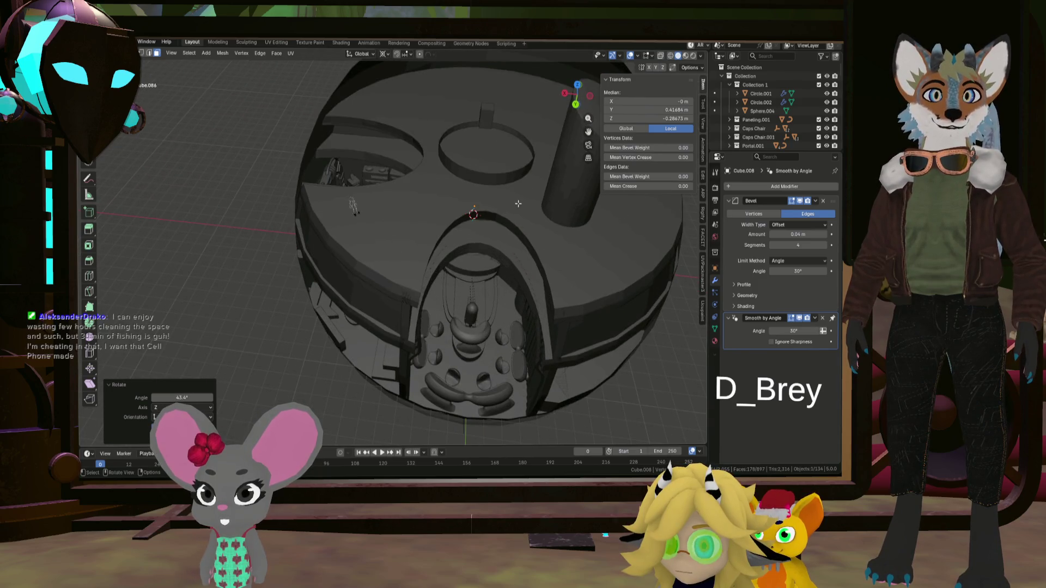
- Leave Edit Mode and add a Boolean Difference modifier using Cylinder.004 to ring piece Circle.001
{"action": "key", "text": "alt+a"}
{"action": "key", "text": "Tab"}
{"action": "left_click", "coordinate": [571, 242]}
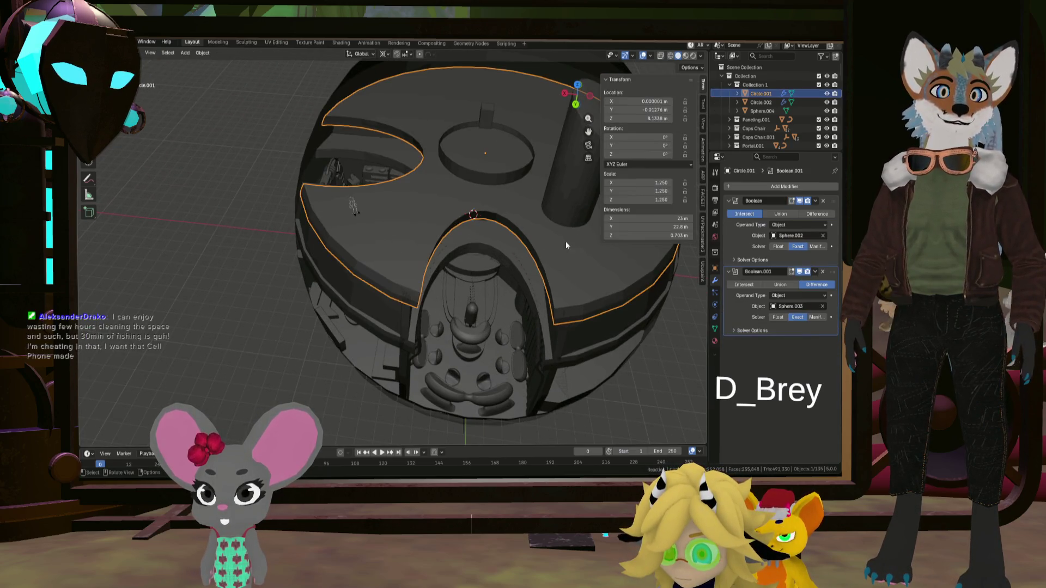
{"action": "mouse_move", "coordinate": [565, 241]}
{"action": "middle_mouse_down"}
{"action": "mouse_move", "coordinate": [490, 296]}
{"action": "mouse_move", "coordinate": [493, 259]}
{"action": "mouse_move", "coordinate": [485, 287]}
{"action": "mouse_move", "coordinate": [537, 317]}
{"action": "middle_mouse_up"}
{"action": "left_click", "coordinate": [756, 186]}
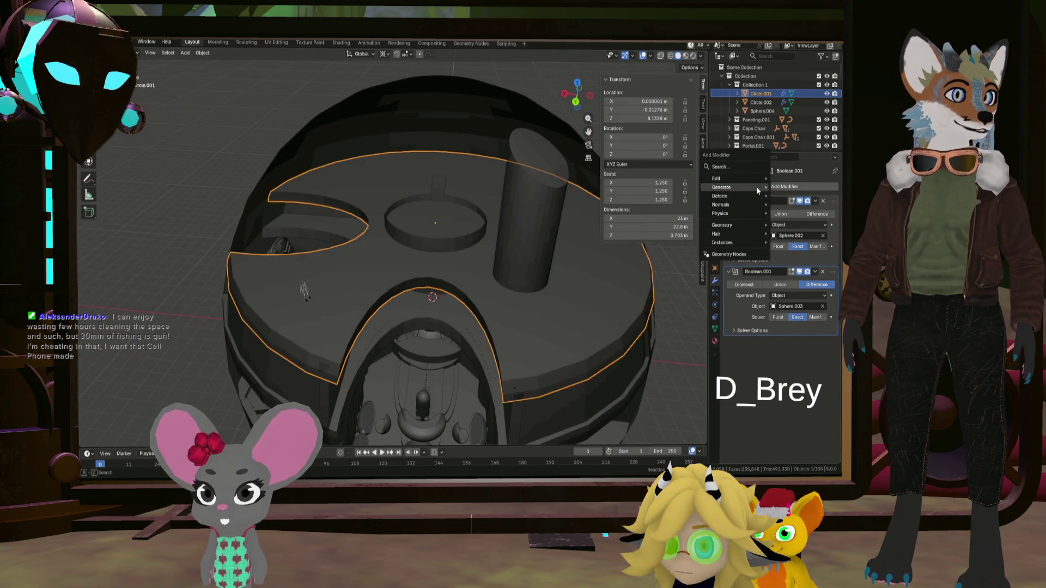
{"action": "mouse_move", "coordinate": [756, 186]}
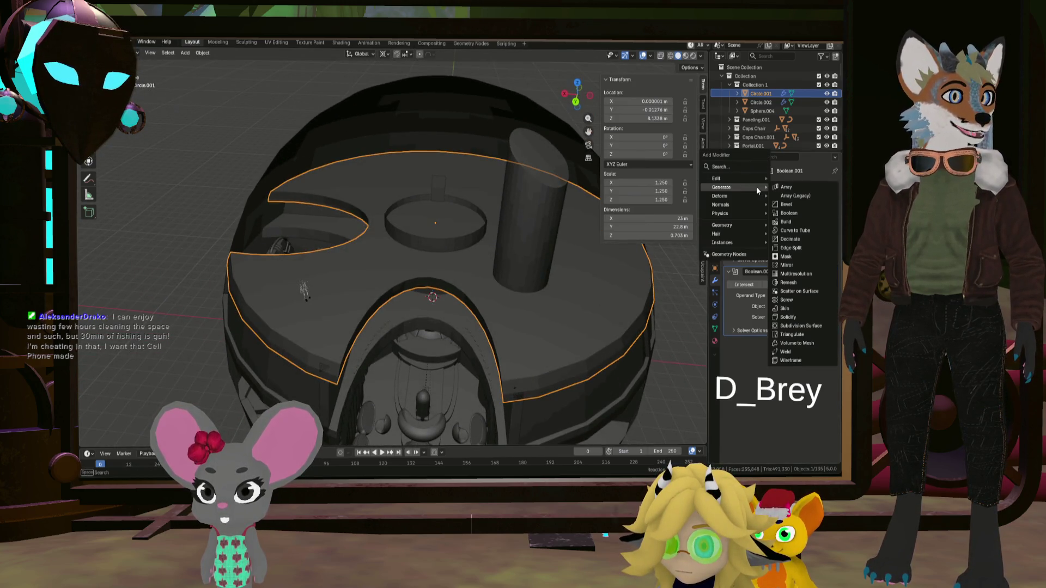
{"action": "left_click", "coordinate": [797, 214]}
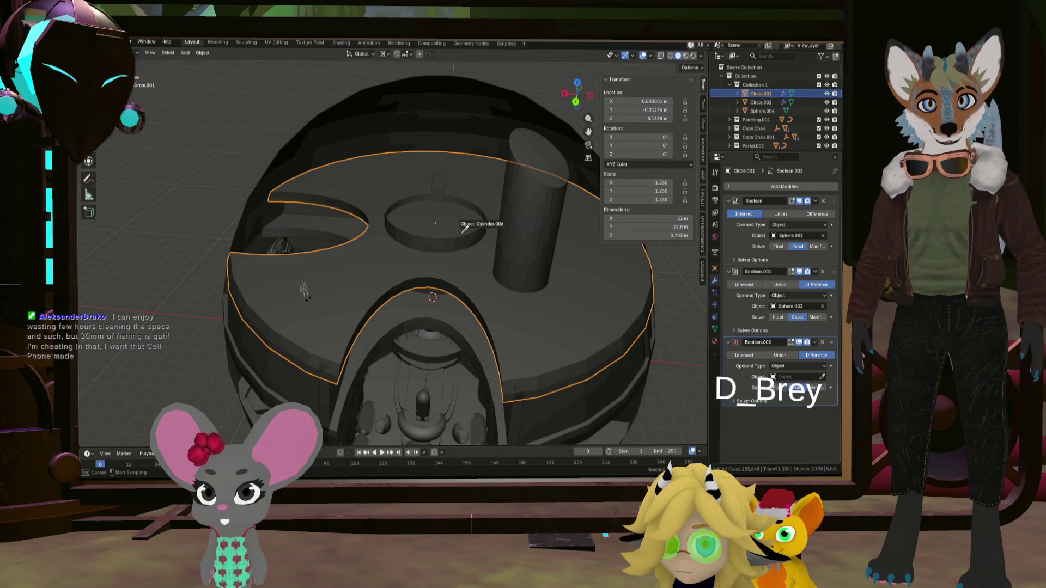
- Give Circle.002 a Boolean Difference modifier cutting with Cylinder.004 too
{"action": "mouse_move", "coordinate": [491, 272]}
{"action": "middle_mouse_down"}
{"action": "mouse_move", "coordinate": [480, 358]}
{"action": "mouse_move", "coordinate": [475, 340]}
{"action": "middle_mouse_up"}
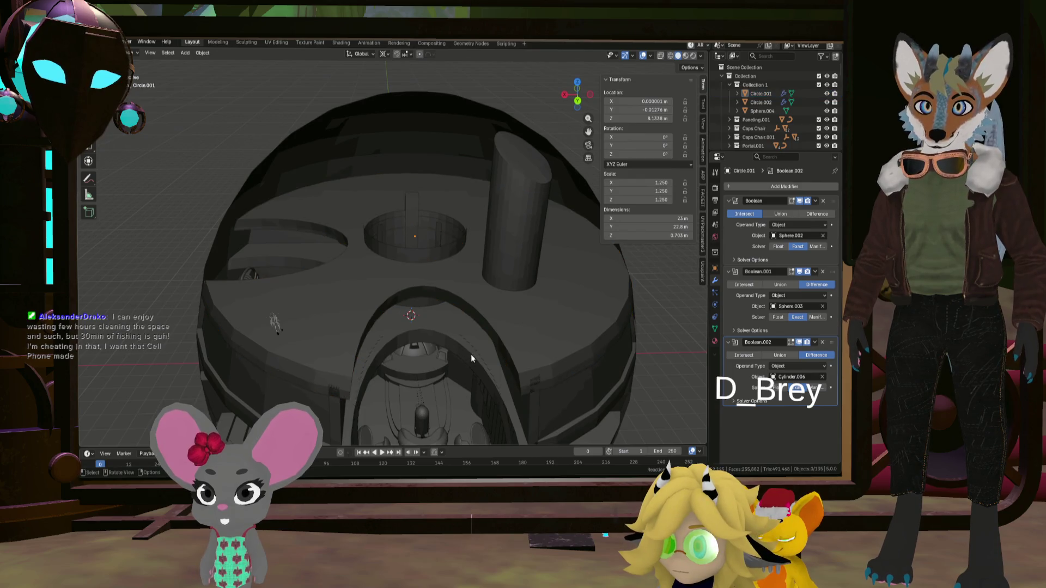
{"action": "left_click", "coordinate": [471, 354]}
{"action": "left_click", "coordinate": [783, 186]}
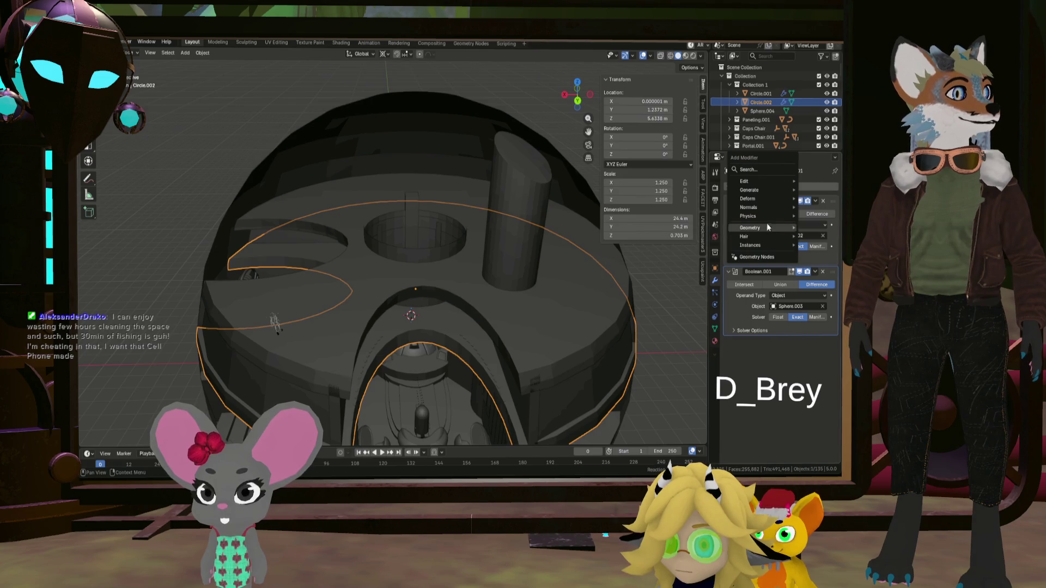
{"action": "mouse_move", "coordinate": [765, 191]}
{"action": "left_click", "coordinate": [689, 215]}
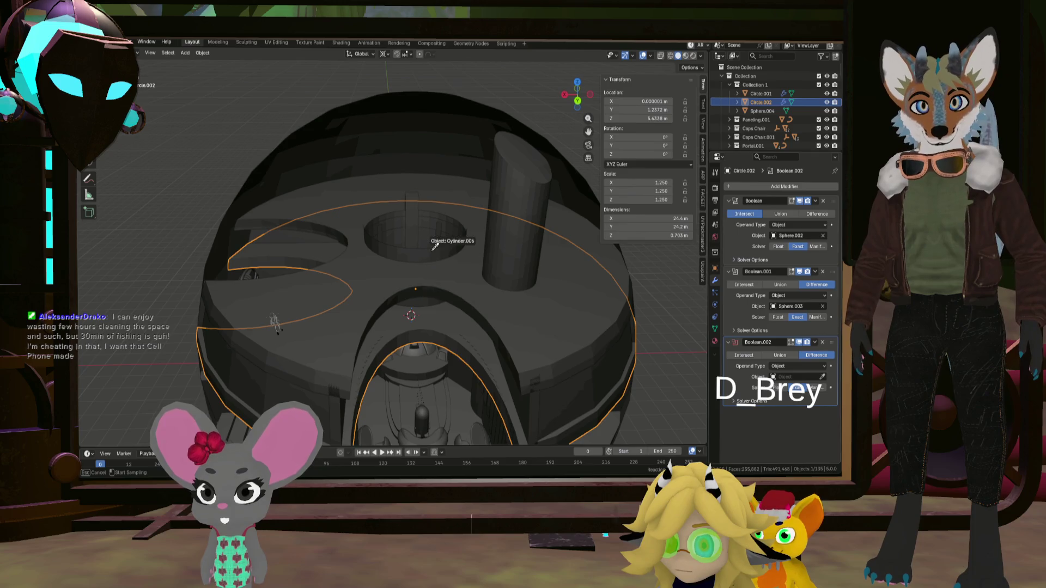
{"action": "mouse_move", "coordinate": [497, 311]}
{"action": "middle_mouse_down"}
{"action": "mouse_move", "coordinate": [488, 238]}
{"action": "mouse_move", "coordinate": [493, 287]}
{"action": "mouse_move", "coordinate": [430, 348]}
{"action": "mouse_move", "coordinate": [429, 330]}
{"action": "mouse_move", "coordinate": [434, 341]}
{"action": "mouse_move", "coordinate": [472, 286]}
{"action": "middle_mouse_up"}
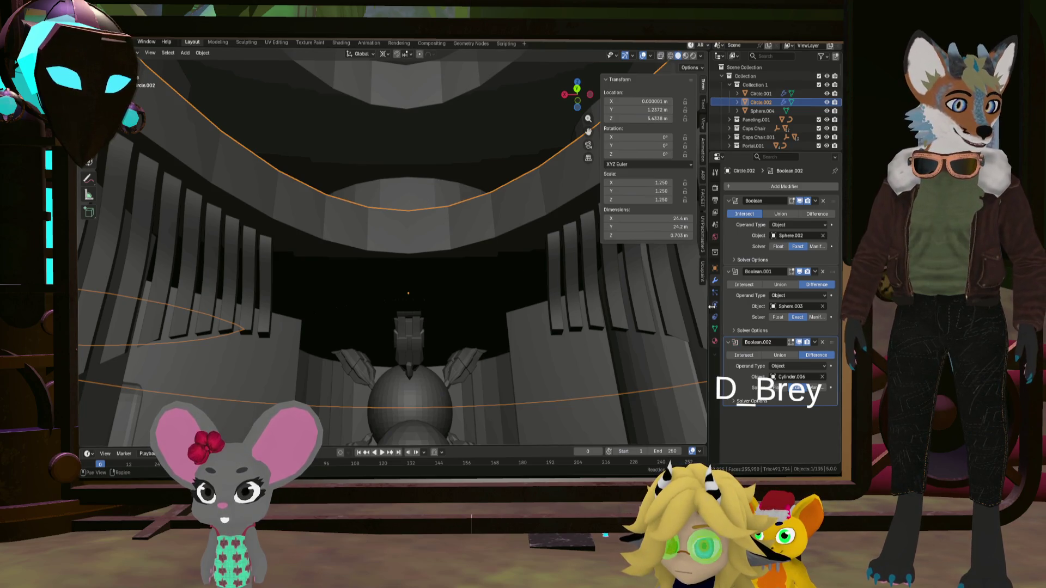
{"action": "left_click", "coordinate": [771, 357]}
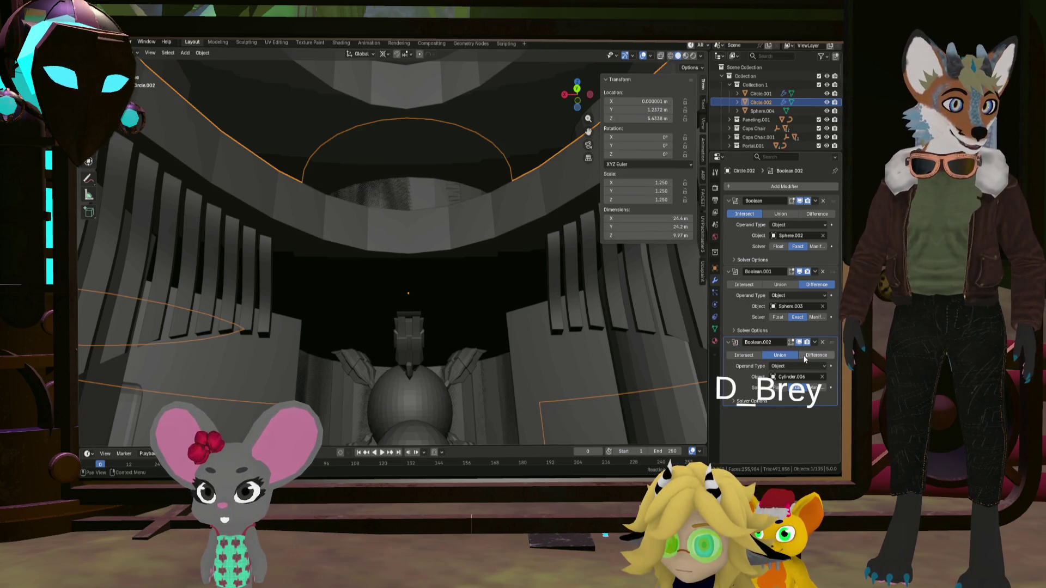
{"action": "left_click", "coordinate": [804, 357]}
{"action": "left_click", "coordinate": [743, 357]}
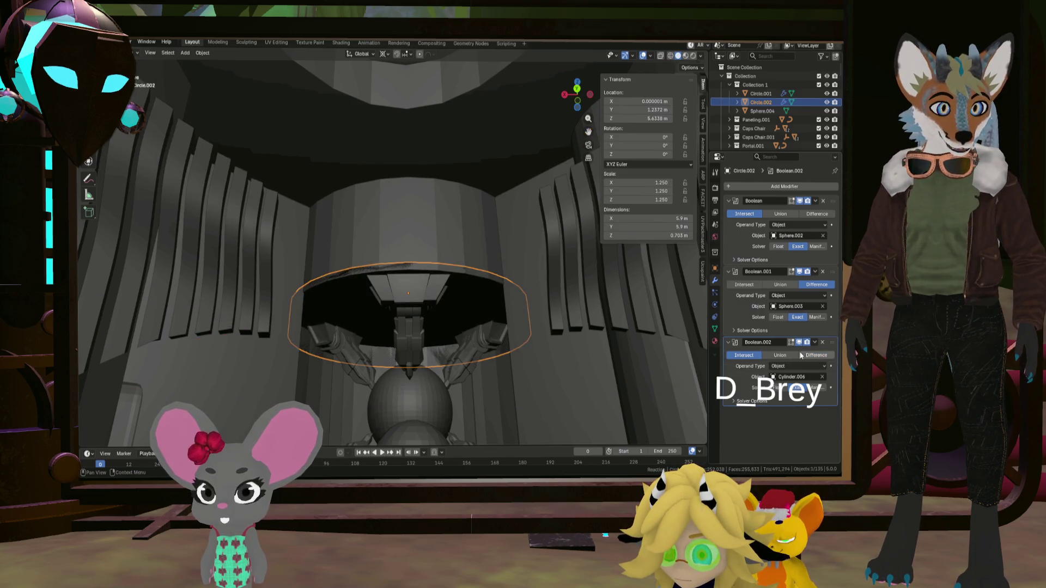
{"action": "left_click", "coordinate": [823, 356]}
{"action": "mouse_move", "coordinate": [609, 316]}
{"action": "middle_mouse_down"}
{"action": "mouse_move", "coordinate": [512, 313]}
{"action": "mouse_move", "coordinate": [527, 361]}
{"action": "mouse_move", "coordinate": [525, 427]}
{"action": "mouse_move", "coordinate": [474, 278]}
{"action": "mouse_move", "coordinate": [540, 221]}
{"action": "mouse_move", "coordinate": [554, 167]}
{"action": "mouse_move", "coordinate": [531, 241]}
{"action": "middle_mouse_up"}
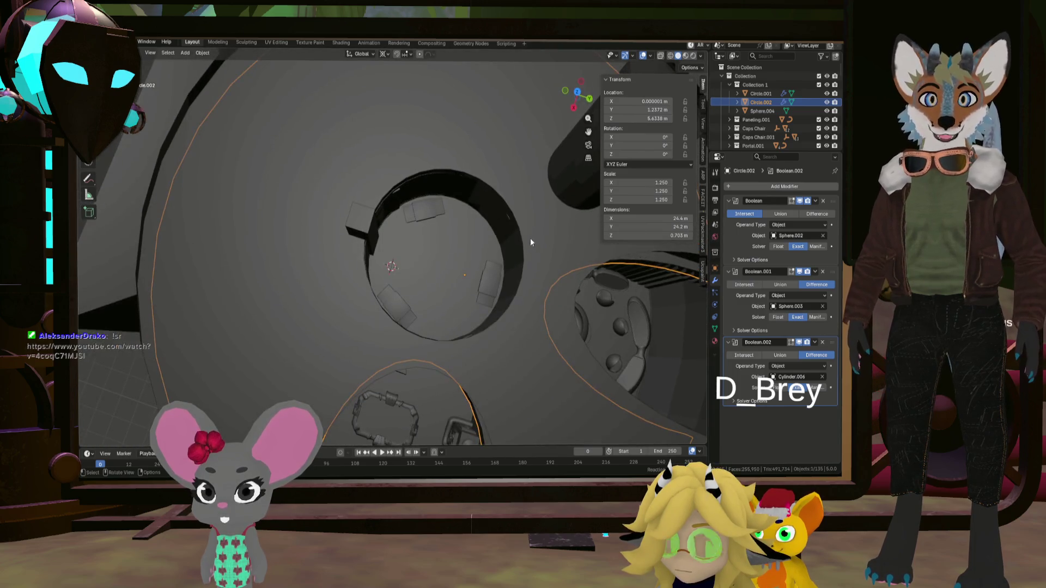
{"action": "mouse_move", "coordinate": [465, 278]}
{"action": "middle_mouse_down"}
{"action": "mouse_move", "coordinate": [486, 230]}
{"action": "mouse_move", "coordinate": [478, 194]}
{"action": "mouse_move", "coordinate": [466, 244]}
{"action": "middle_mouse_up"}
{"action": "scroll", "coordinate": [444, 327], "scroll_direction": "up", "scroll_amount": 4}
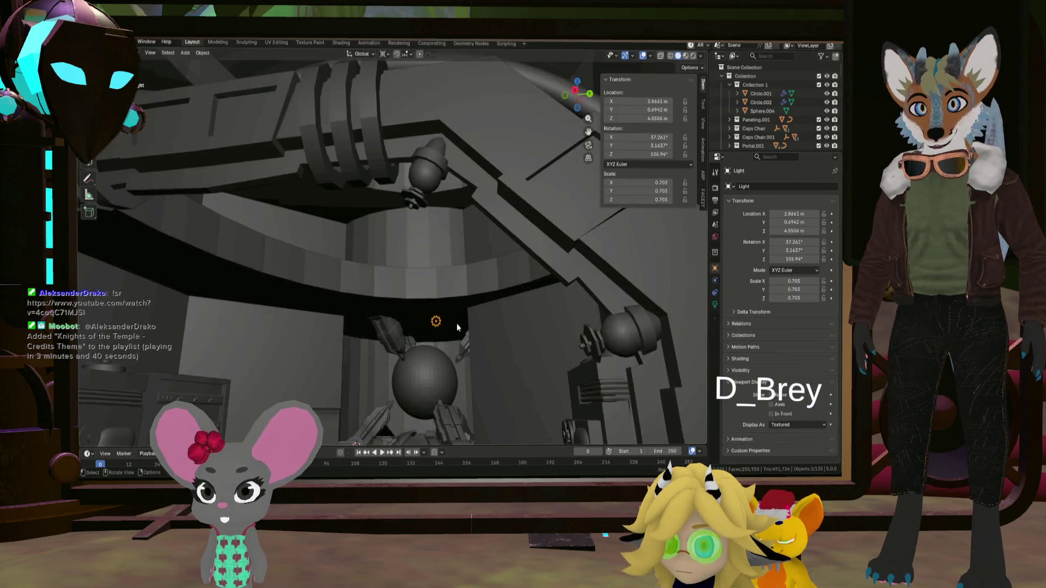
{"action": "scroll", "coordinate": [444, 320], "scroll_direction": "up", "scroll_amount": 5}
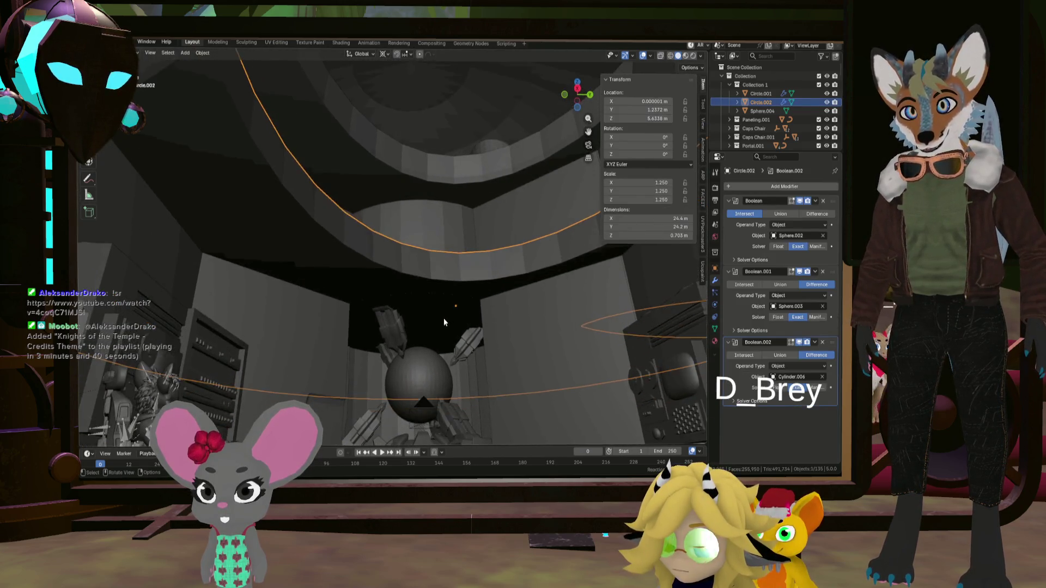
{"action": "mouse_move", "coordinate": [434, 315]}
{"action": "middle_mouse_down"}
{"action": "mouse_move", "coordinate": [437, 256]}
{"action": "mouse_move", "coordinate": [449, 282]}
{"action": "mouse_move", "coordinate": [438, 336]}
{"action": "middle_mouse_up"}
{"action": "scroll", "coordinate": [439, 250], "scroll_direction": "down", "scroll_amount": 8}
{"action": "scroll", "coordinate": [441, 334], "scroll_direction": "up", "scroll_amount": 4}
{"action": "scroll", "coordinate": [443, 336], "scroll_direction": "up", "scroll_amount": 5}
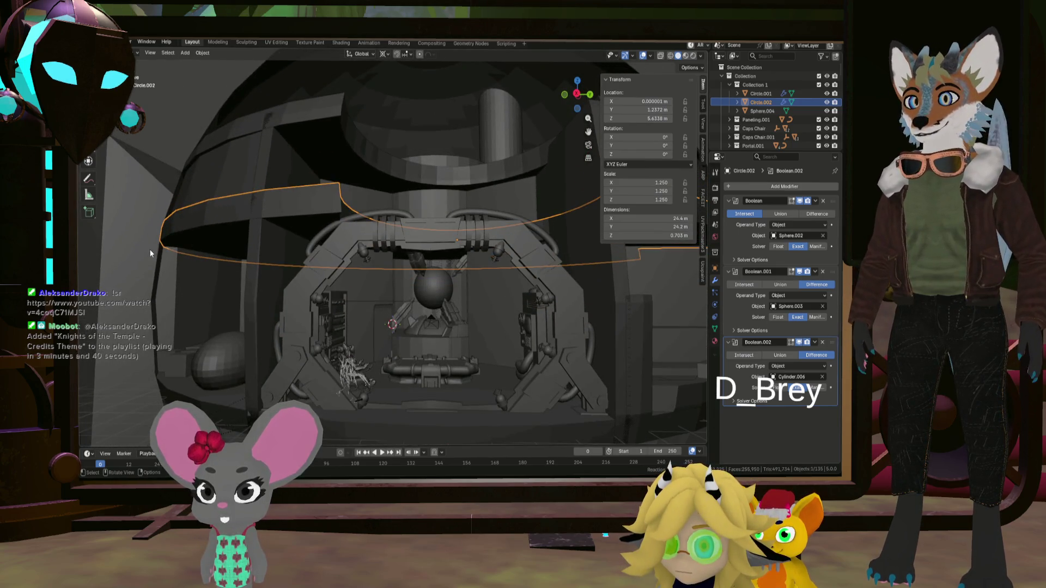
{"action": "left_click", "coordinate": [434, 290]}
{"action": "scroll", "coordinate": [434, 289], "scroll_direction": "down", "scroll_amount": 5}
{"action": "mouse_move", "coordinate": [436, 291]}
{"action": "middle_mouse_down"}
{"action": "mouse_move", "coordinate": [484, 304]}
{"action": "mouse_move", "coordinate": [378, 300]}
{"action": "mouse_move", "coordinate": [557, 313]}
{"action": "mouse_move", "coordinate": [540, 302]}
{"action": "middle_mouse_up"}
{"action": "scroll", "coordinate": [461, 295], "scroll_direction": "up", "scroll_amount": 5}
- Snap the 3D cursor to the central sphere and scale Sphere.008 down to 0.766
{"action": "scroll", "coordinate": [537, 305], "scroll_direction": "up", "scroll_amount": 2}
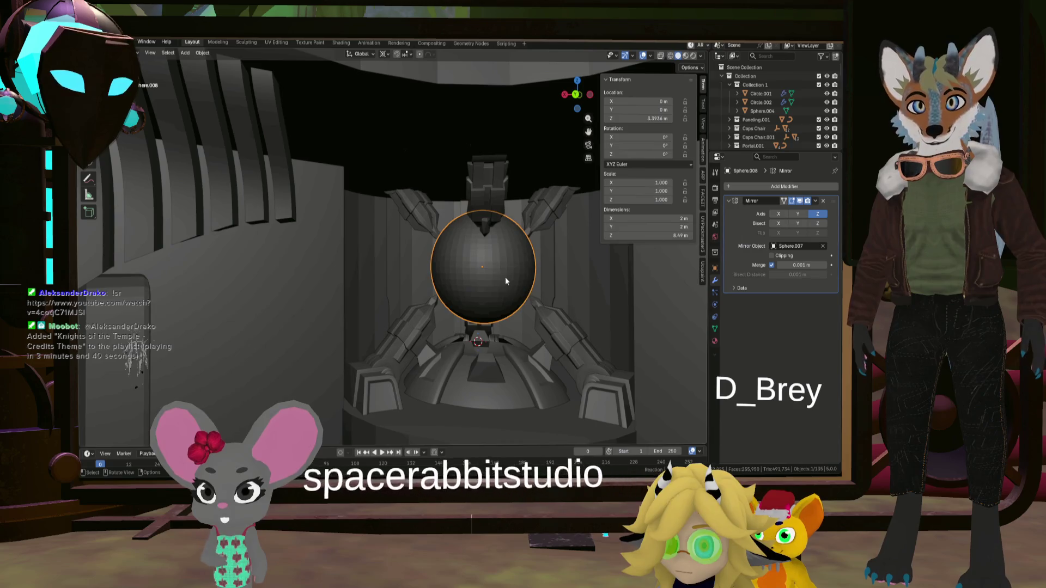
{"action": "key", "text": "shift+s"}
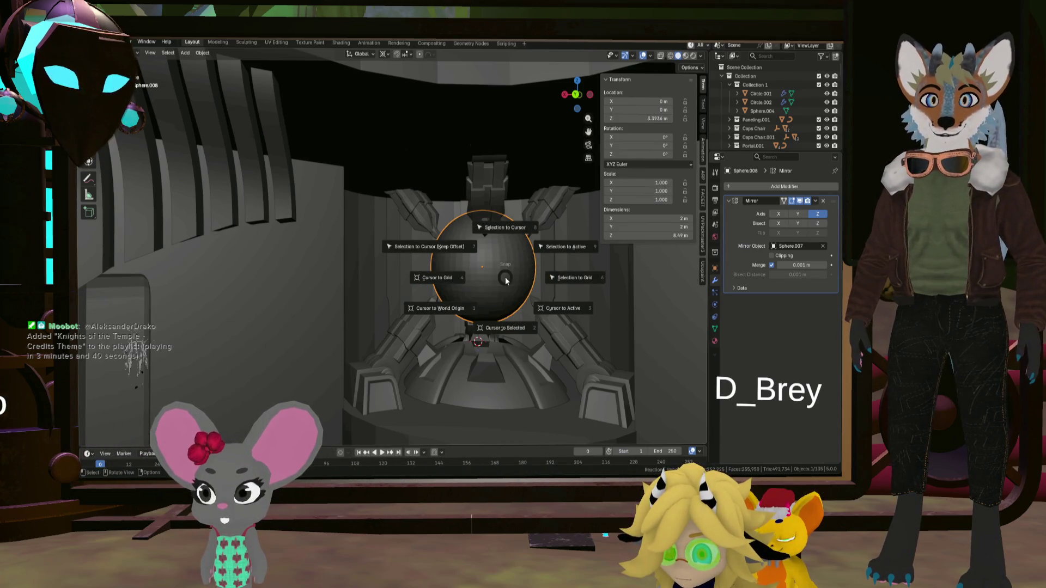
{"action": "left_click", "coordinate": [502, 317]}
{"action": "key", "text": "a"}
{"action": "right_click", "coordinate": [568, 286]}
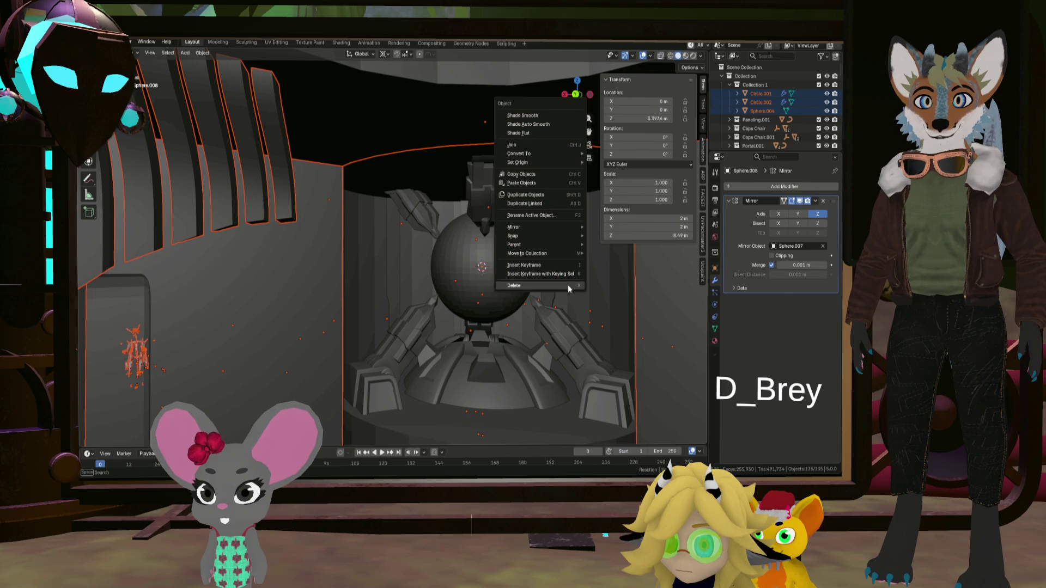
{"action": "key", "text": "Escape"}
{"action": "left_click", "coordinate": [481, 284]}
{"action": "key", "text": "s"}
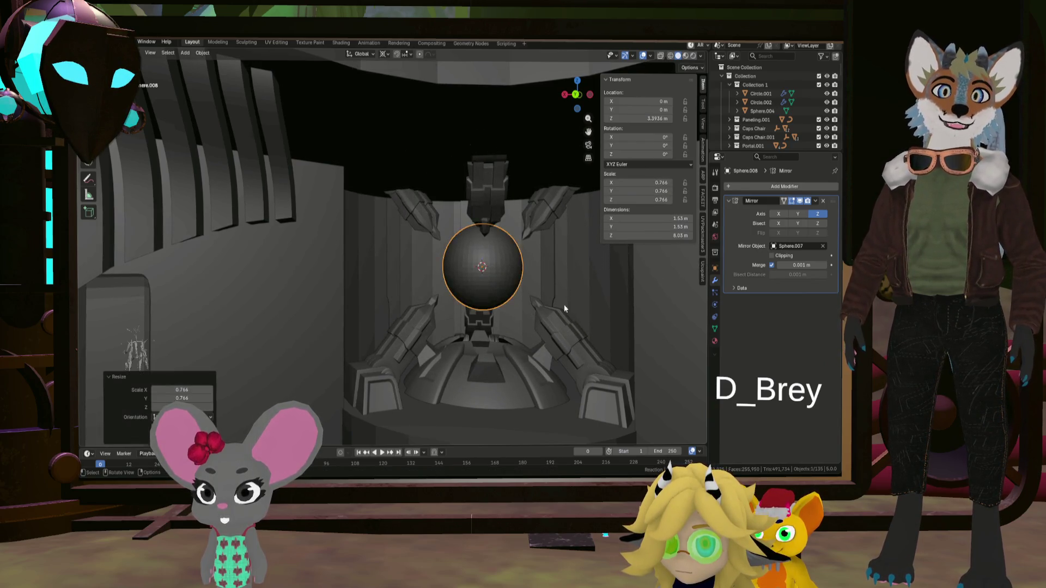
{"action": "mouse_move", "coordinate": [564, 309]}
{"action": "middle_mouse_down"}
{"action": "mouse_move", "coordinate": [553, 300]}
{"action": "mouse_move", "coordinate": [577, 323]}
{"action": "mouse_move", "coordinate": [531, 240]}
{"action": "mouse_move", "coordinate": [522, 312]}
{"action": "mouse_move", "coordinate": [573, 300]}
{"action": "mouse_move", "coordinate": [381, 287]}
{"action": "middle_mouse_up"}
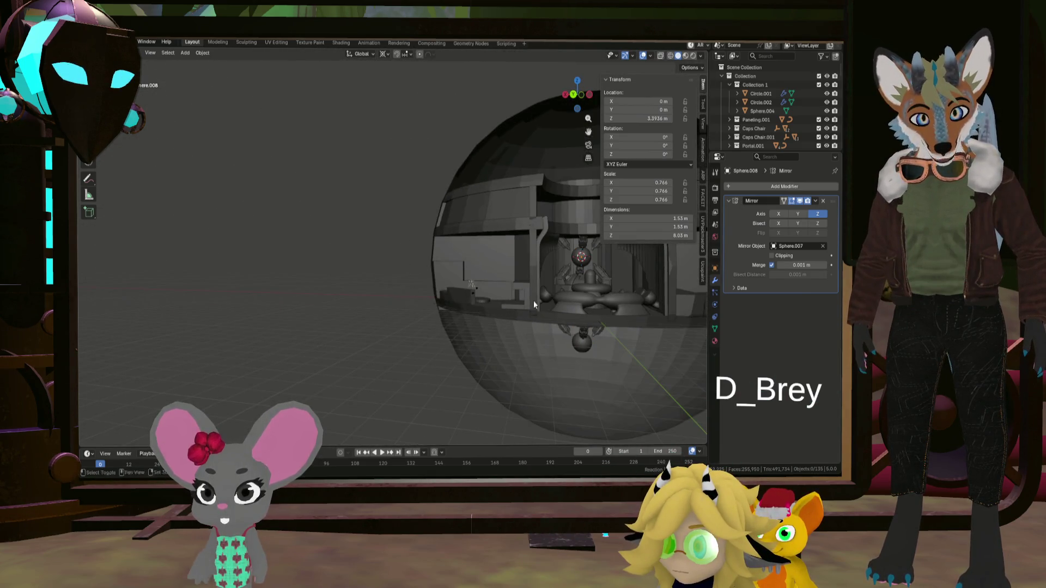
{"action": "mouse_move", "coordinate": [534, 302]}
{"action": "middle_mouse_down"}
{"action": "mouse_move", "coordinate": [485, 300]}
{"action": "mouse_move", "coordinate": [496, 316]}
{"action": "middle_mouse_up"}
- Return the 3D cursor to world origin and save Greyboxing.blend
{"action": "key", "text": "shift+s"}
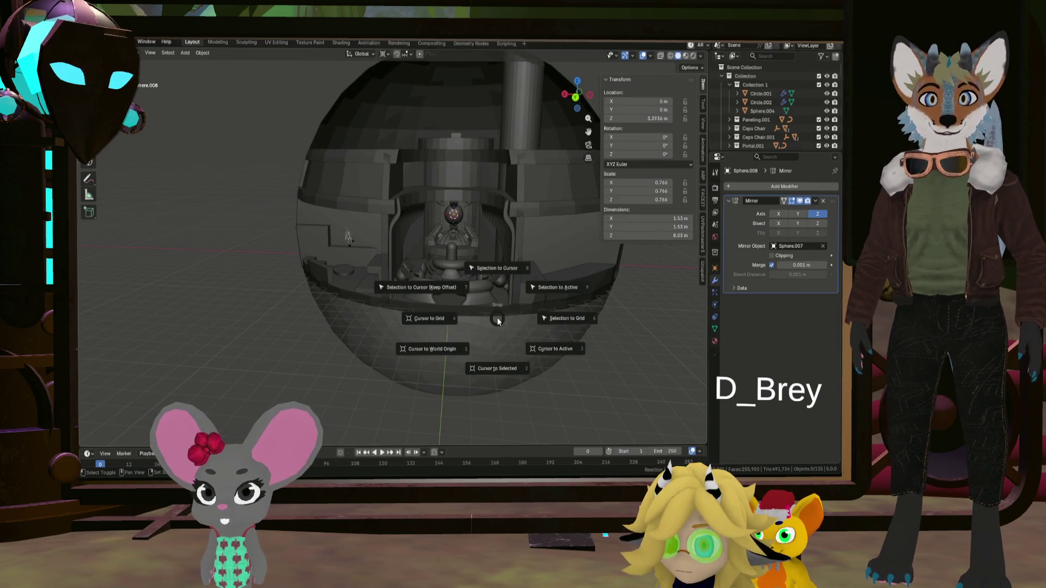
{"action": "left_click", "coordinate": [478, 364]}
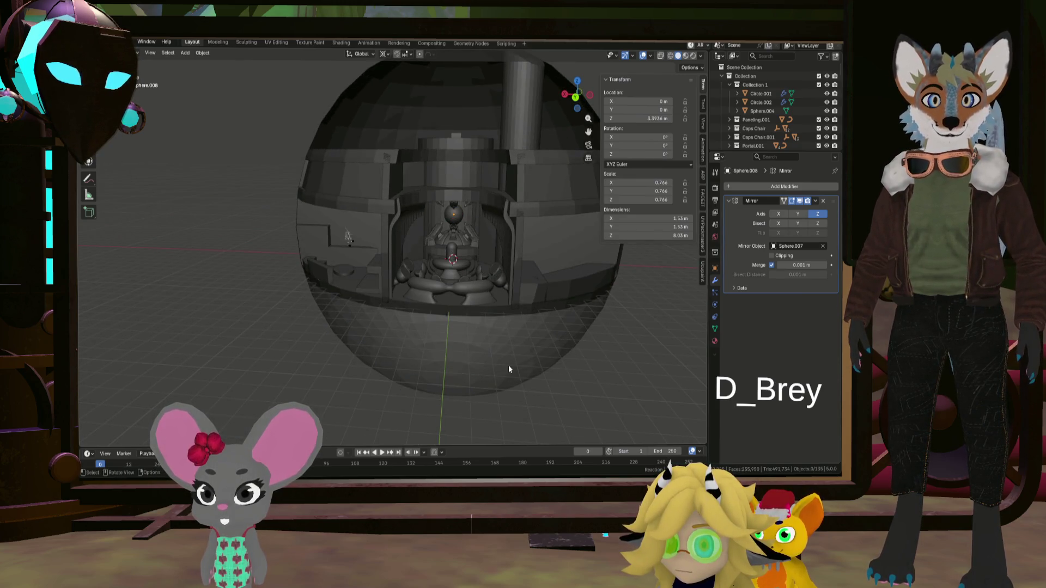
{"action": "key", "text": "shift+s"}
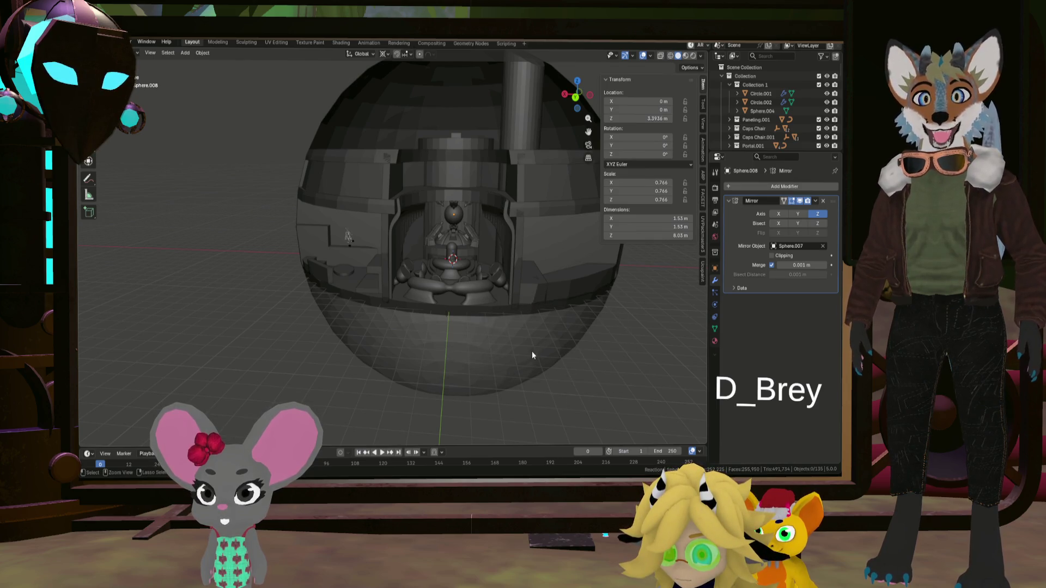
{"action": "key", "text": "ctrl+s"}
{"action": "mouse_move", "coordinate": [516, 349]}
{"action": "middle_mouse_down"}
{"action": "mouse_move", "coordinate": [527, 322]}
{"action": "mouse_move", "coordinate": [465, 285]}
{"action": "middle_mouse_up"}
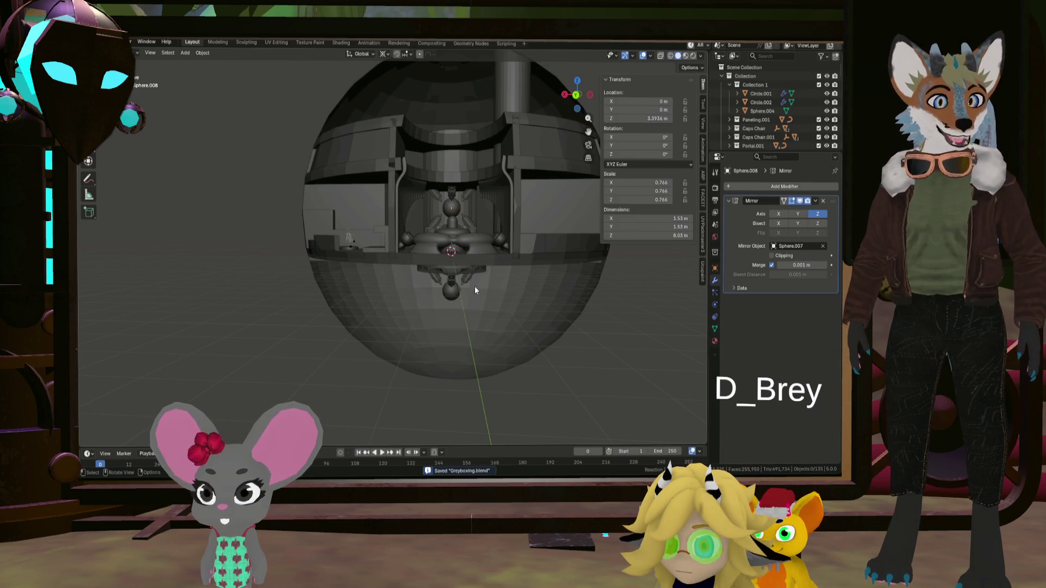
{"action": "scroll", "coordinate": [469, 212], "scroll_direction": "down", "scroll_amount": 2}
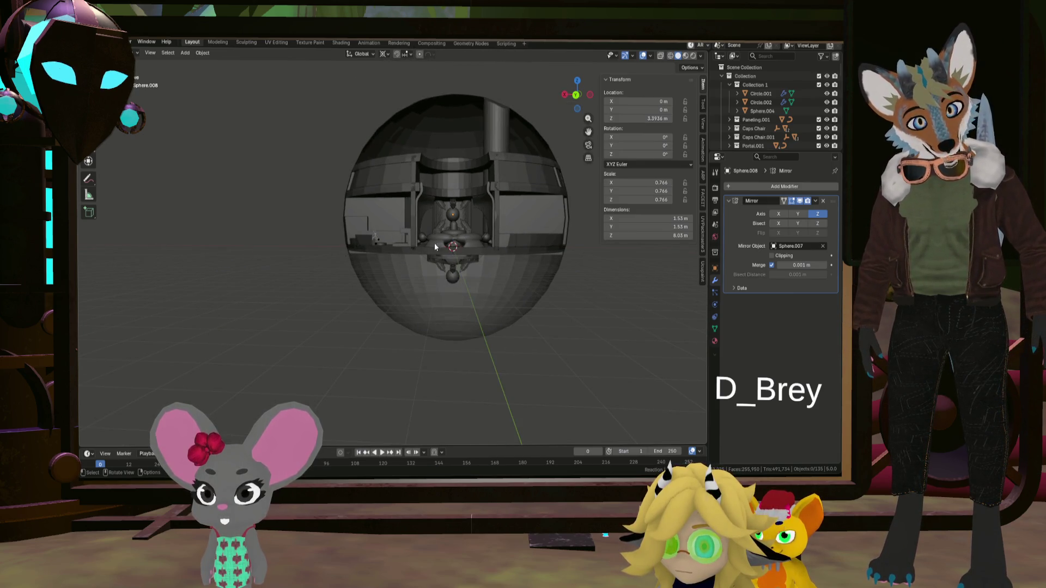
{"action": "scroll", "coordinate": [475, 185], "scroll_direction": "down", "scroll_amount": 2}
{"action": "middle_click_drag", "start_coordinate": [475, 185], "coordinate": [475, 219]}
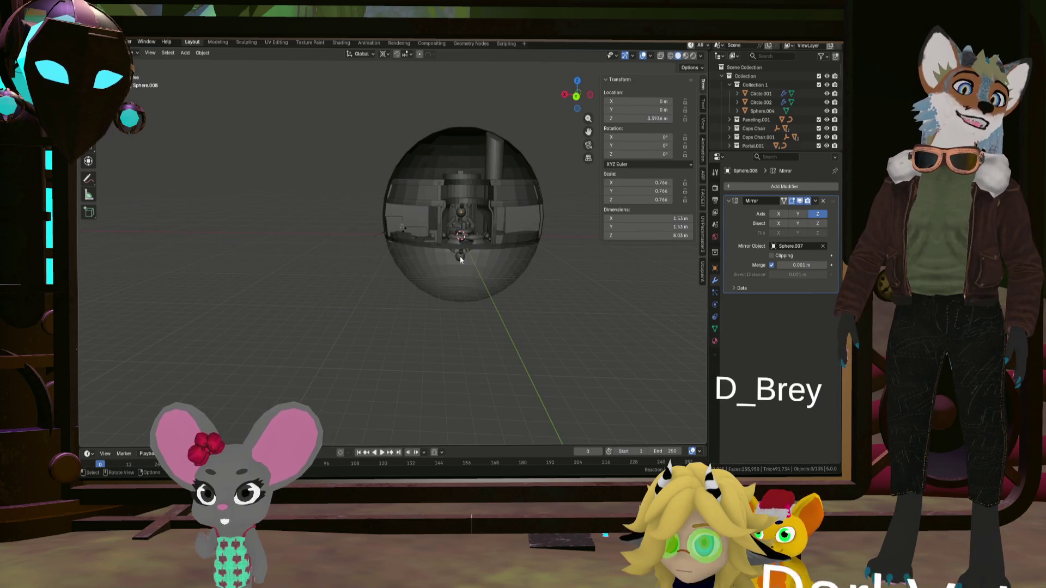
{"action": "scroll", "coordinate": [468, 217], "scroll_direction": "up", "scroll_amount": 4}
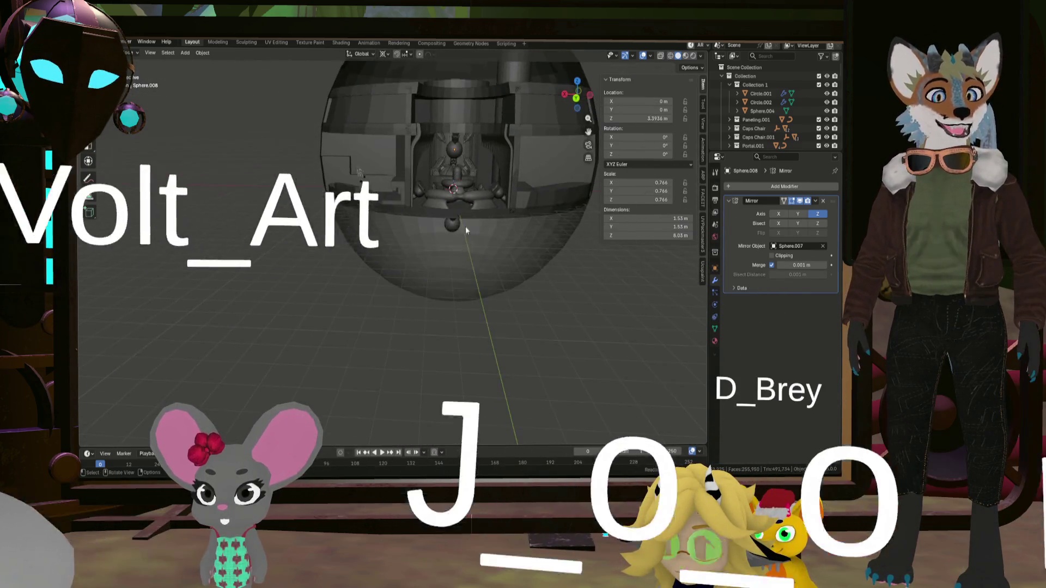
{"action": "mouse_move", "coordinate": [464, 193]}
{"action": "middle_mouse_down"}
{"action": "mouse_move", "coordinate": [462, 172]}
{"action": "mouse_move", "coordinate": [460, 181]}
{"action": "mouse_move", "coordinate": [480, 171]}
{"action": "mouse_move", "coordinate": [464, 160]}
{"action": "middle_mouse_up"}
{"action": "key", "text": "KP_3"}
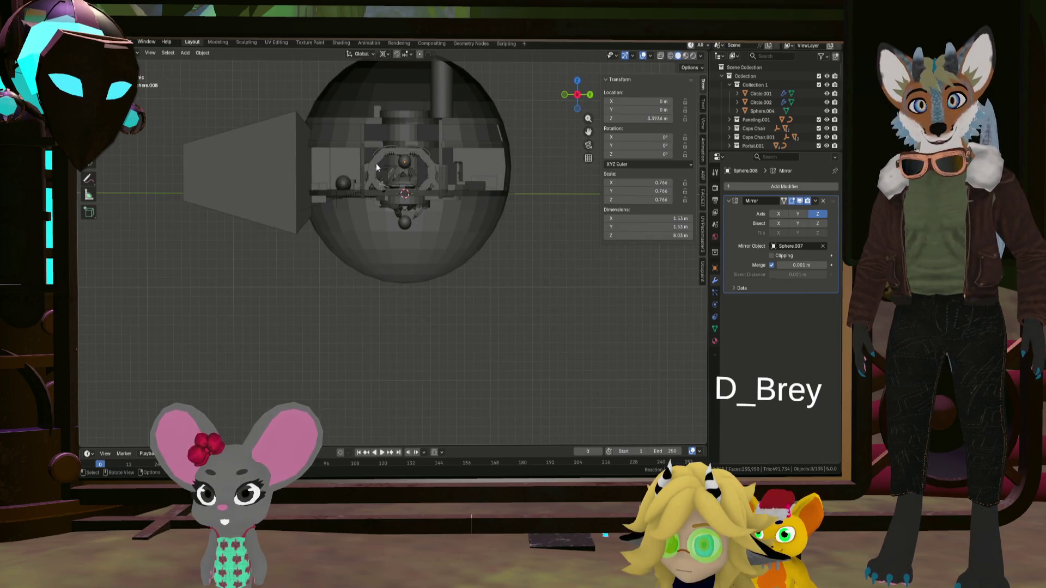
{"action": "mouse_move", "coordinate": [432, 181]}
{"action": "middle_mouse_down"}
{"action": "mouse_move", "coordinate": [362, 196]}
{"action": "mouse_move", "coordinate": [459, 194]}
{"action": "mouse_move", "coordinate": [443, 144]}
{"action": "mouse_move", "coordinate": [433, 162]}
{"action": "mouse_move", "coordinate": [446, 181]}
{"action": "mouse_move", "coordinate": [499, 175]}
{"action": "mouse_move", "coordinate": [429, 258]}
{"action": "mouse_move", "coordinate": [443, 230]}
{"action": "mouse_move", "coordinate": [462, 244]}
{"action": "mouse_move", "coordinate": [472, 237]}
{"action": "mouse_move", "coordinate": [463, 249]}
{"action": "mouse_move", "coordinate": [476, 236]}
{"action": "mouse_move", "coordinate": [472, 250]}
{"action": "mouse_move", "coordinate": [516, 203]}
{"action": "mouse_move", "coordinate": [511, 228]}
{"action": "mouse_move", "coordinate": [415, 243]}
{"action": "middle_mouse_up"}
{"action": "scroll", "coordinate": [446, 234], "scroll_direction": "up", "scroll_amount": 3}
{"action": "scroll", "coordinate": [446, 233], "scroll_direction": "up", "scroll_amount": 6}
{"action": "left_click", "coordinate": [472, 243]}
{"action": "scroll", "coordinate": [503, 232], "scroll_direction": "up", "scroll_amount": 5}
{"action": "left_click", "coordinate": [442, 245]}
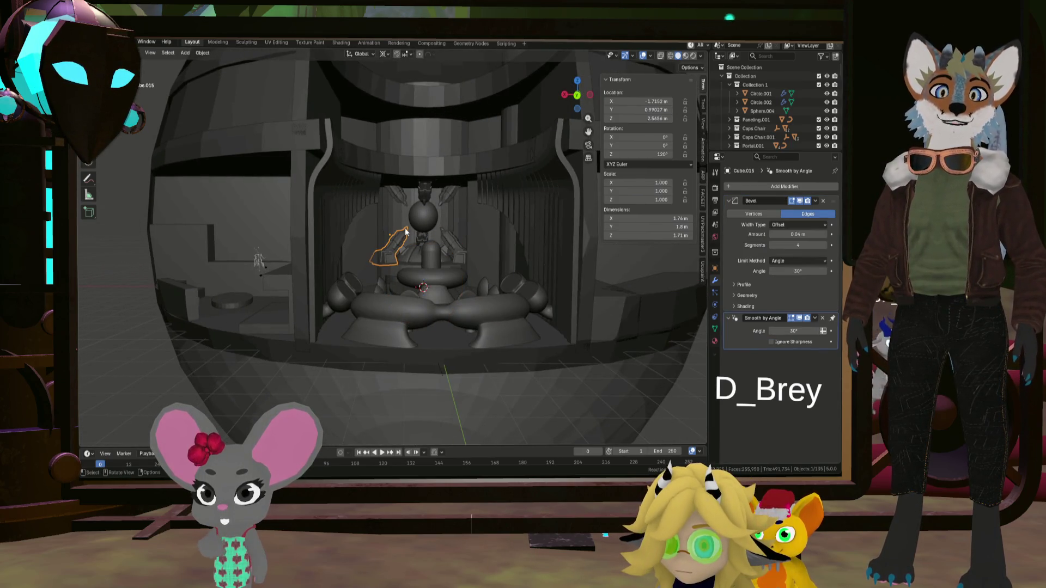
{"action": "left_click", "coordinate": [430, 198]}
{"action": "left_click", "coordinate": [427, 211]}
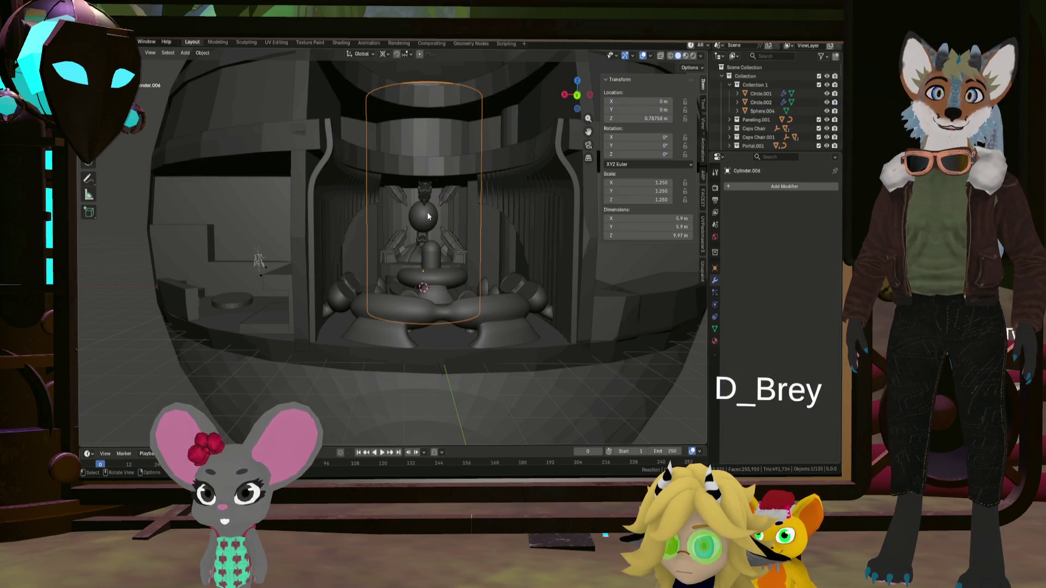
{"action": "left_click", "coordinate": [428, 218]}
{"action": "scroll", "coordinate": [441, 248], "scroll_direction": "down", "scroll_amount": 2}
{"action": "scroll", "coordinate": [441, 249], "scroll_direction": "up", "scroll_amount": 5}
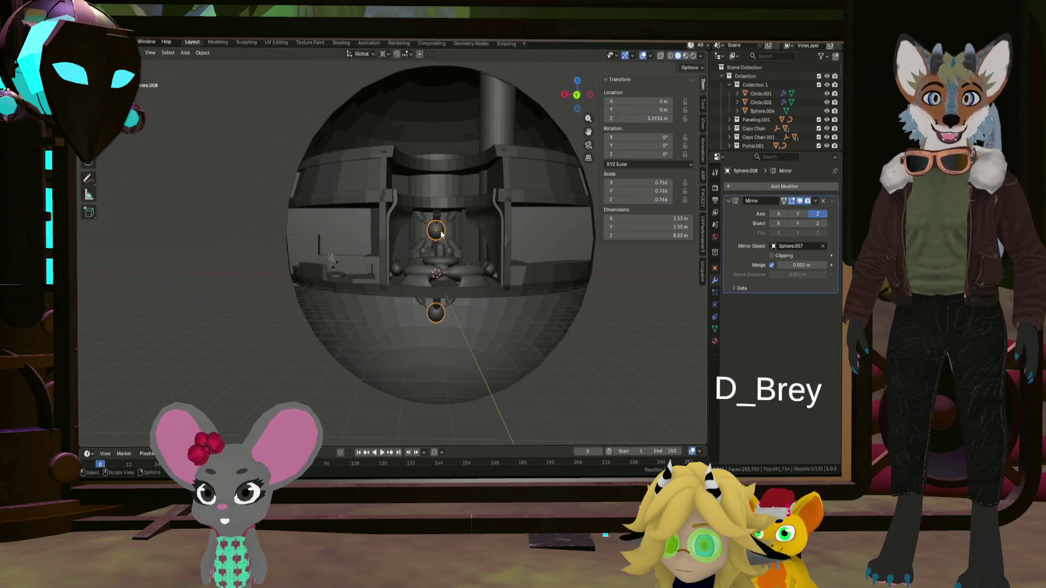
{"action": "middle_click_drag", "start_coordinate": [433, 244], "coordinate": [431, 258]}
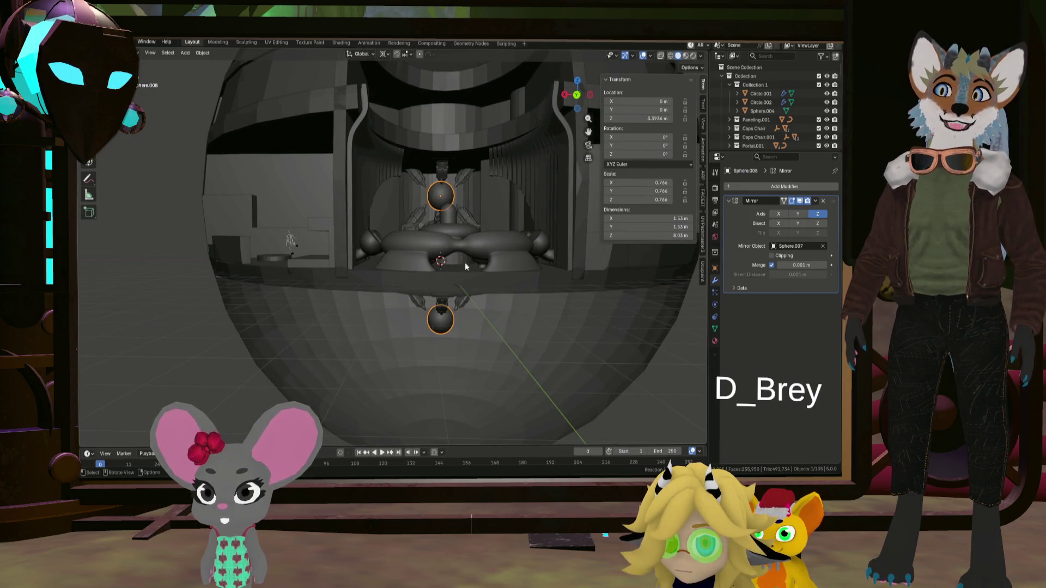
{"action": "middle_click_drag", "start_coordinate": [464, 301], "coordinate": [430, 217]}
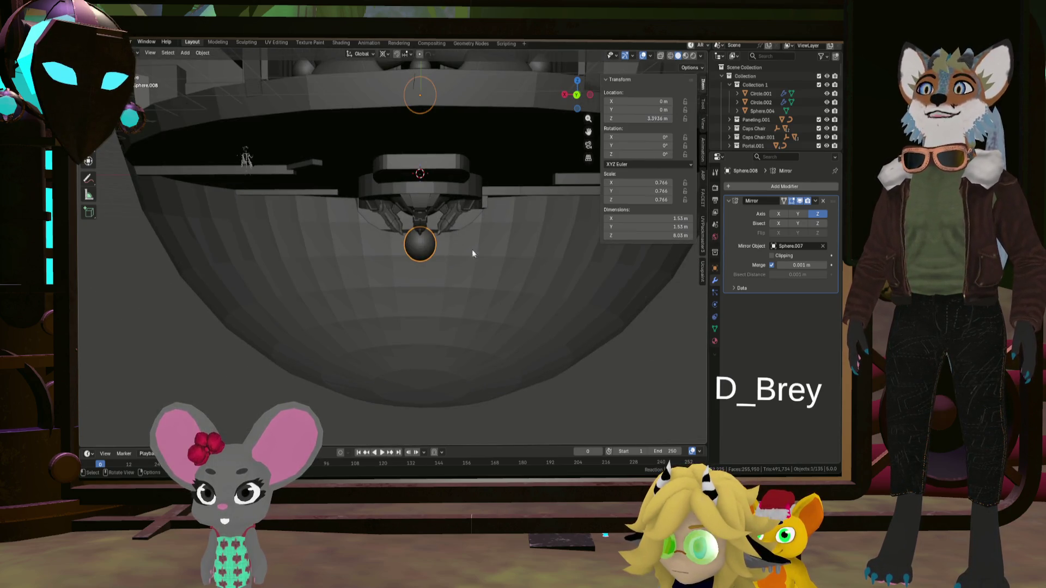
{"action": "mouse_move", "coordinate": [471, 253]}
{"action": "middle_mouse_down"}
{"action": "mouse_move", "coordinate": [415, 250]}
{"action": "mouse_move", "coordinate": [499, 232]}
{"action": "mouse_move", "coordinate": [410, 266]}
{"action": "mouse_move", "coordinate": [484, 257]}
{"action": "mouse_move", "coordinate": [518, 267]}
{"action": "mouse_move", "coordinate": [414, 278]}
{"action": "mouse_move", "coordinate": [413, 292]}
{"action": "mouse_move", "coordinate": [315, 279]}
{"action": "mouse_move", "coordinate": [337, 274]}
{"action": "mouse_move", "coordinate": [358, 289]}
{"action": "mouse_move", "coordinate": [368, 265]}
{"action": "middle_mouse_up"}
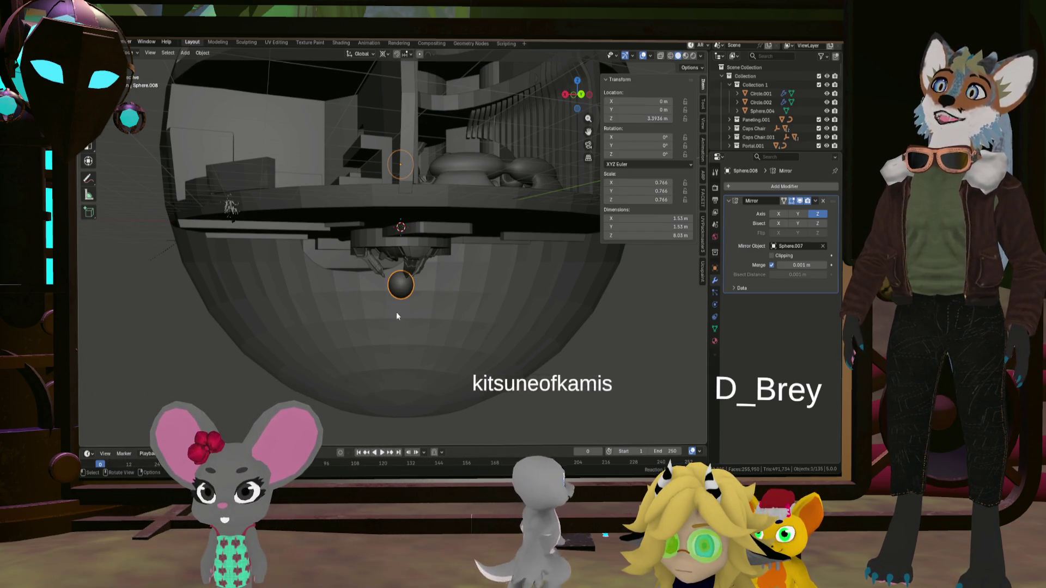
{"action": "scroll", "coordinate": [435, 253], "scroll_direction": "down", "scroll_amount": 5}
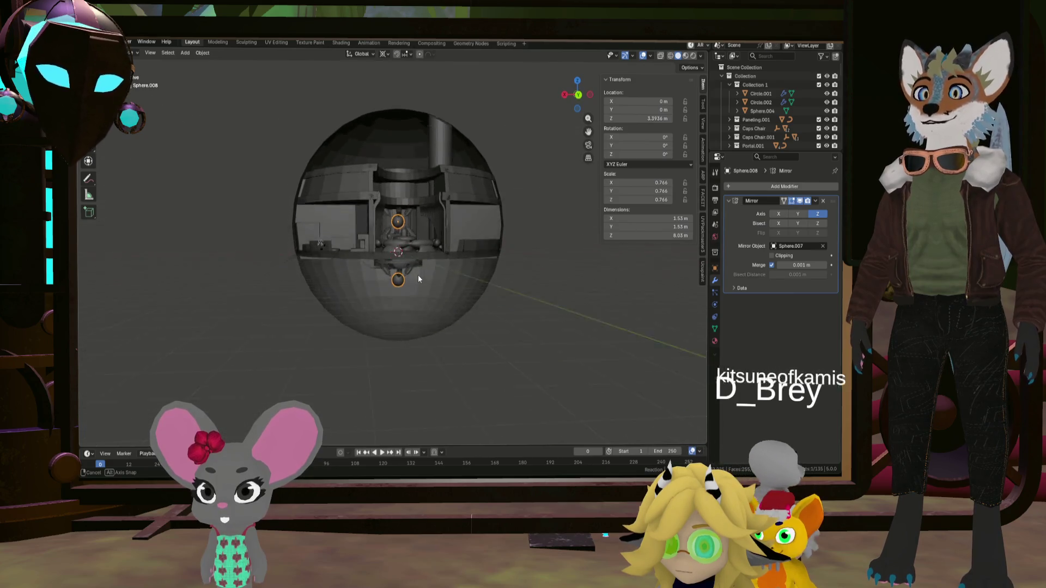
{"action": "scroll", "coordinate": [406, 272], "scroll_direction": "up", "scroll_amount": 3}
{"action": "middle_click_drag", "start_coordinate": [406, 267], "coordinate": [376, 306]}
{"action": "left_click", "coordinate": [422, 242]}
{"action": "scroll", "coordinate": [417, 267], "scroll_direction": "up", "scroll_amount": 3}
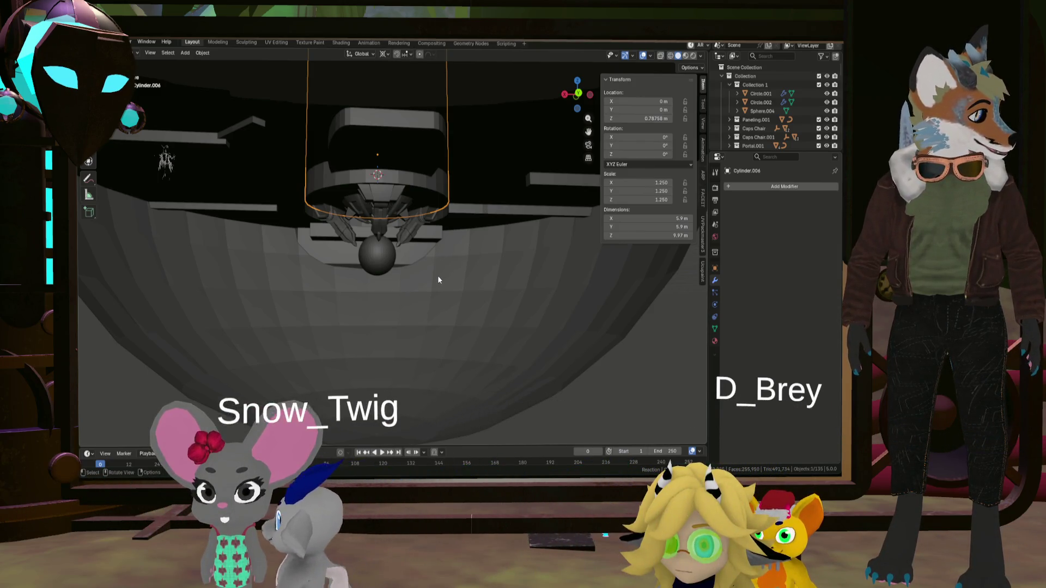
{"action": "mouse_move", "coordinate": [439, 280]}
{"action": "middle_mouse_down"}
{"action": "mouse_move", "coordinate": [433, 304]}
{"action": "mouse_move", "coordinate": [326, 287]}
{"action": "mouse_move", "coordinate": [437, 301]}
{"action": "mouse_move", "coordinate": [403, 308]}
{"action": "mouse_move", "coordinate": [426, 316]}
{"action": "mouse_move", "coordinate": [429, 296]}
{"action": "mouse_move", "coordinate": [366, 302]}
{"action": "mouse_move", "coordinate": [496, 300]}
{"action": "mouse_move", "coordinate": [501, 361]}
{"action": "mouse_move", "coordinate": [456, 308]}
{"action": "middle_mouse_up"}
{"action": "scroll", "coordinate": [488, 306], "scroll_direction": "up", "scroll_amount": 6}
- Delete the Character capsule placeholder in front of the reactor
{"action": "left_click", "coordinate": [456, 317]}
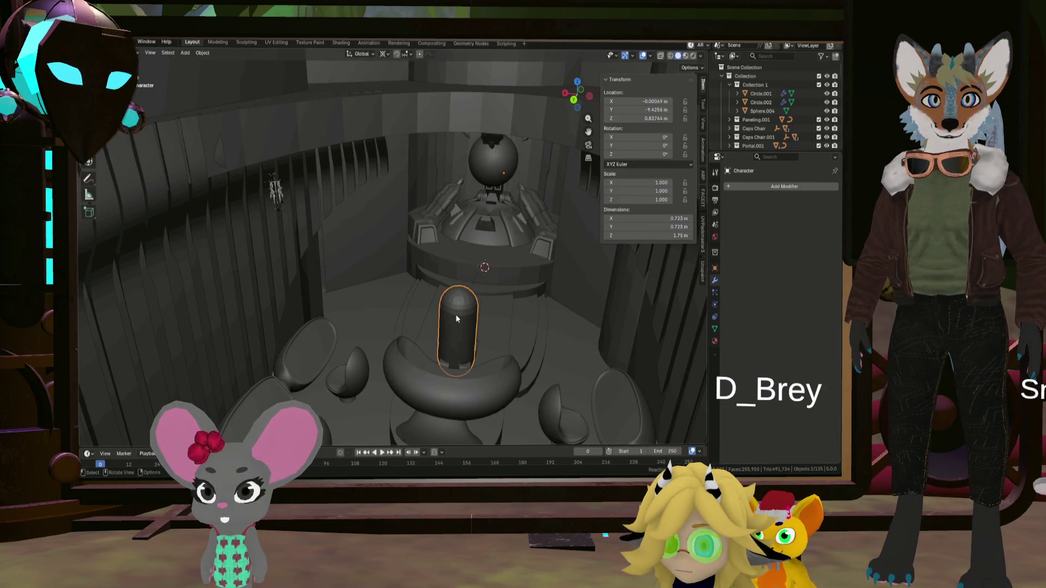
{"action": "key", "text": "x"}
{"action": "left_click", "coordinate": [455, 315]}
- Orbit and zoom around the reactor to inspect the shrunken sphere and claw arms
{"action": "mouse_move", "coordinate": [463, 316]}
{"action": "middle_mouse_down"}
{"action": "mouse_move", "coordinate": [476, 302]}
{"action": "mouse_move", "coordinate": [421, 309]}
{"action": "mouse_move", "coordinate": [503, 313]}
{"action": "mouse_move", "coordinate": [350, 354]}
{"action": "middle_mouse_up"}
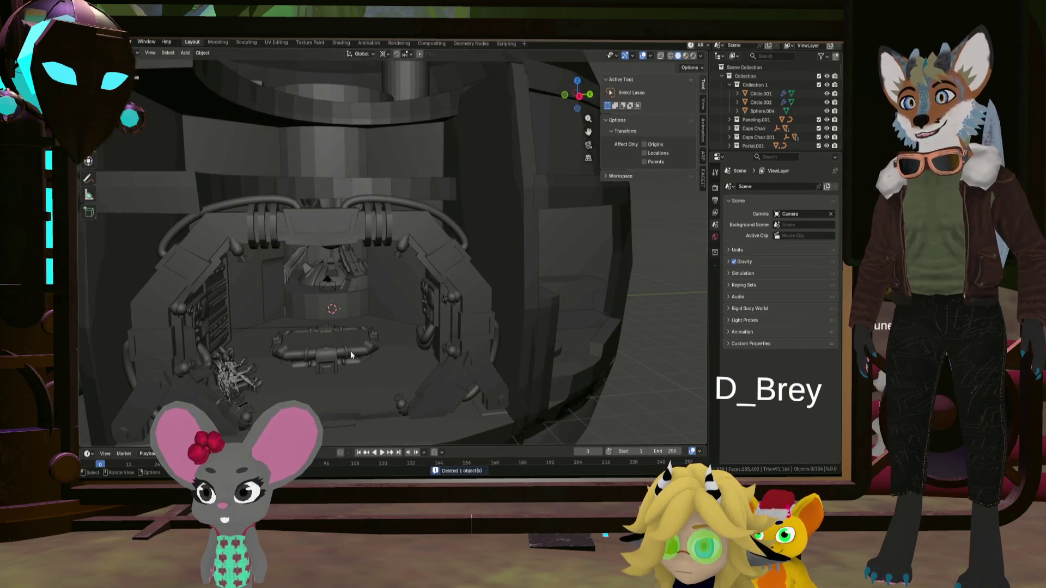
{"action": "mouse_move", "coordinate": [410, 339]}
{"action": "middle_mouse_down"}
{"action": "mouse_move", "coordinate": [429, 330]}
{"action": "mouse_move", "coordinate": [409, 310]}
{"action": "mouse_move", "coordinate": [543, 308]}
{"action": "mouse_move", "coordinate": [345, 276]}
{"action": "mouse_move", "coordinate": [424, 283]}
{"action": "mouse_move", "coordinate": [442, 332]}
{"action": "mouse_move", "coordinate": [439, 293]}
{"action": "middle_mouse_up"}
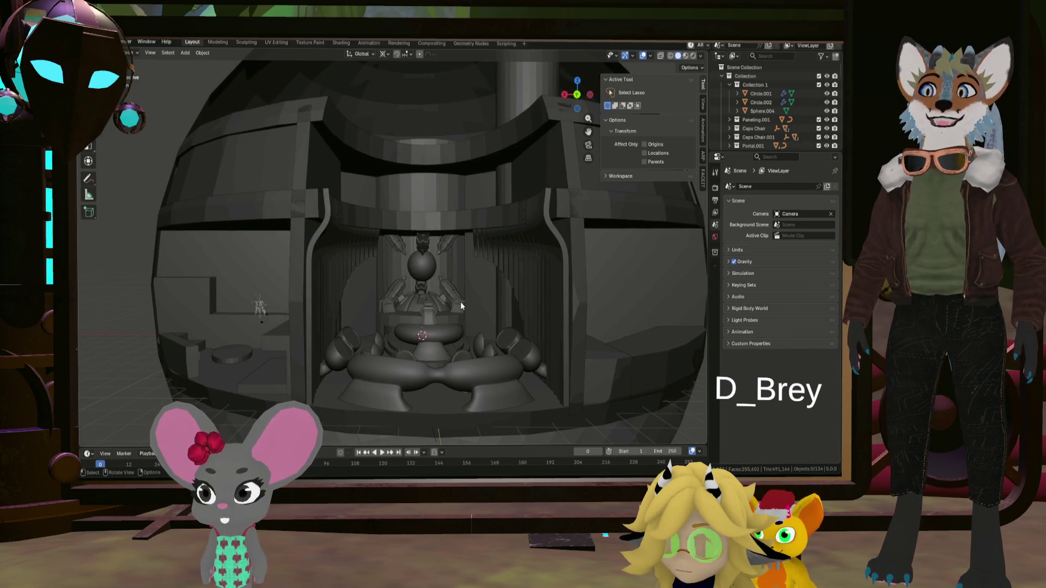
{"action": "mouse_move", "coordinate": [459, 301]}
{"action": "middle_mouse_down"}
{"action": "mouse_move", "coordinate": [451, 329]}
{"action": "mouse_move", "coordinate": [450, 315]}
{"action": "middle_mouse_up"}
{"action": "scroll", "coordinate": [443, 329], "scroll_direction": "up", "scroll_amount": 3}
{"action": "scroll", "coordinate": [443, 309], "scroll_direction": "up", "scroll_amount": 4}
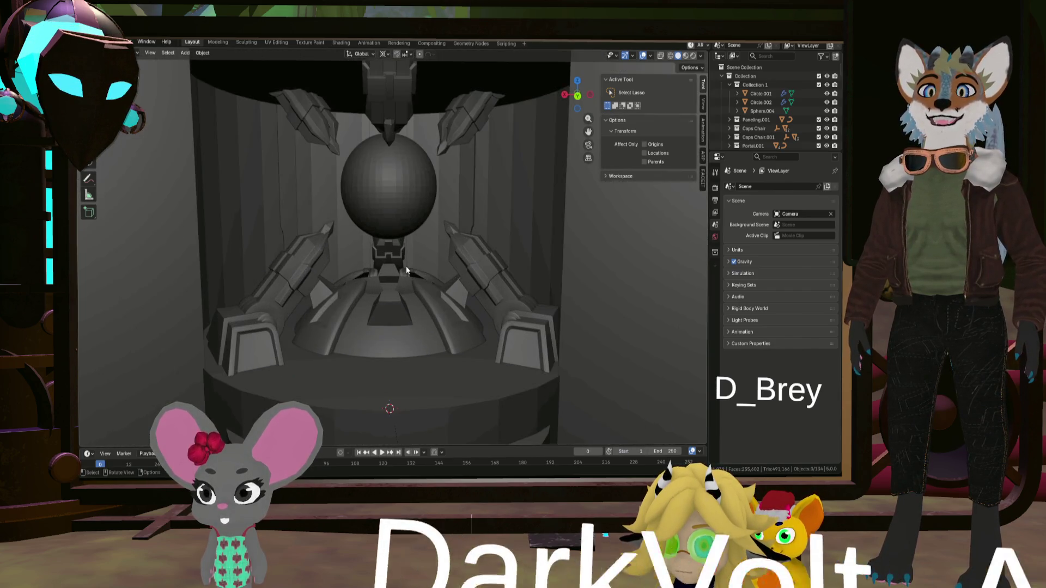
{"action": "mouse_move", "coordinate": [407, 269]}
{"action": "middle_mouse_down"}
{"action": "mouse_move", "coordinate": [401, 275]}
{"action": "mouse_move", "coordinate": [426, 293]}
{"action": "middle_mouse_up"}
{"action": "scroll", "coordinate": [401, 275], "scroll_direction": "up", "scroll_amount": 2}
{"action": "scroll", "coordinate": [426, 293], "scroll_direction": "down", "scroll_amount": 4}
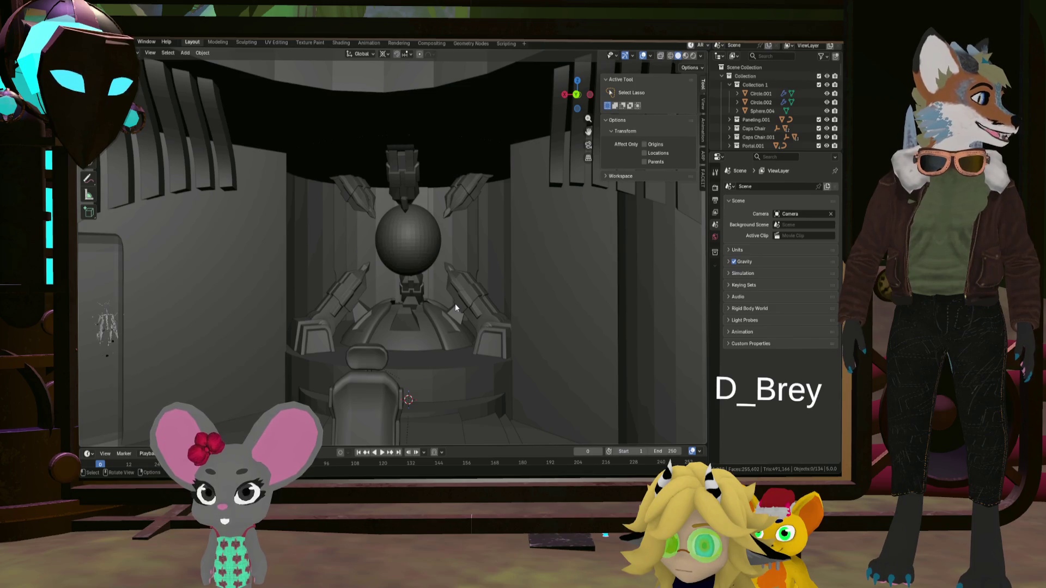
{"action": "middle_click_drag", "start_coordinate": [455, 307], "coordinate": [460, 324]}
{"action": "scroll", "coordinate": [461, 323], "scroll_direction": "down", "scroll_amount": 5}
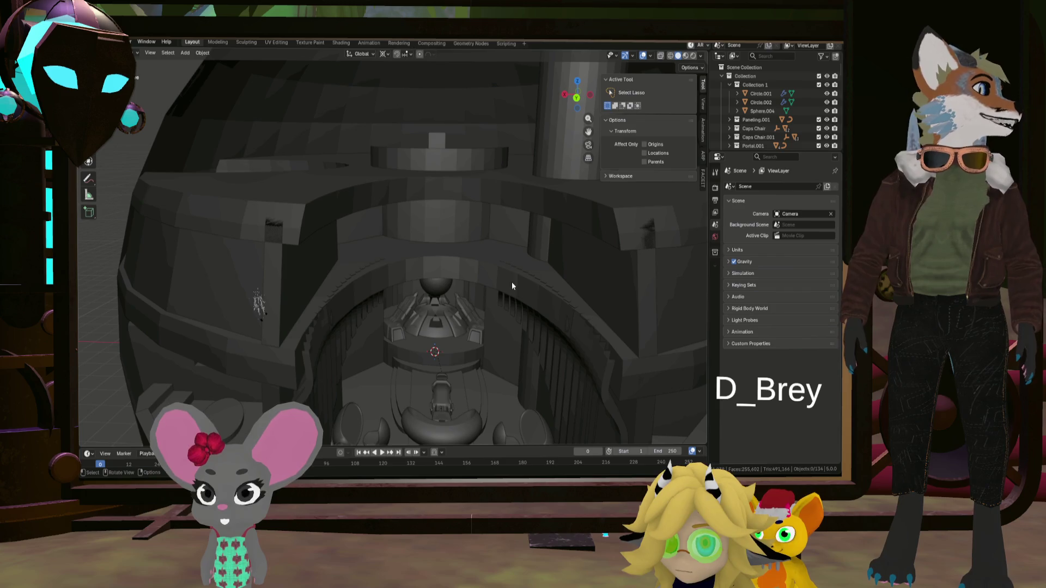
- Hide the station Collection in the Outliner, leaving only the reactor cylinder and turret
{"action": "left_click", "coordinate": [818, 76]}
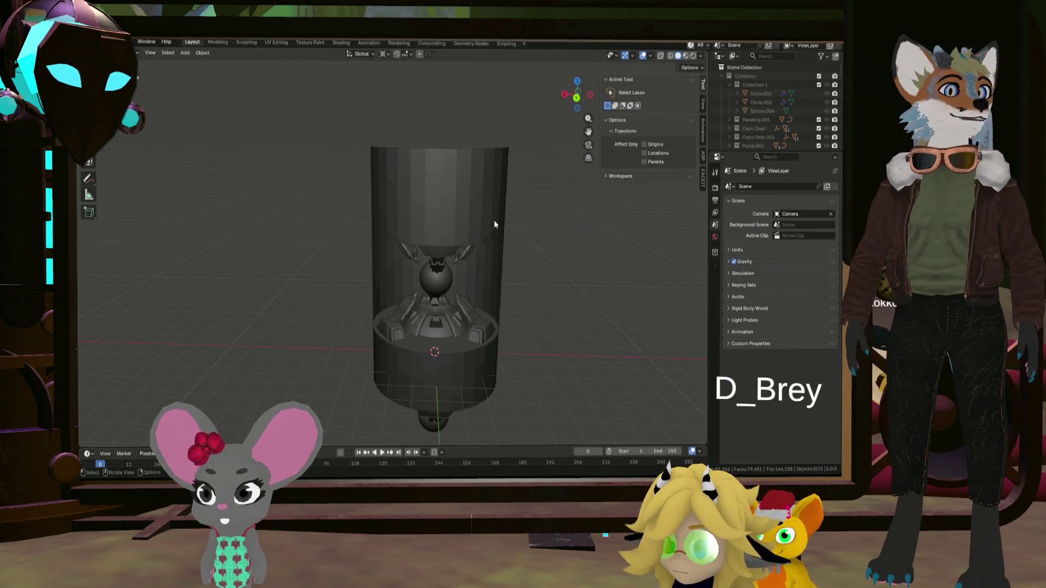
{"action": "scroll", "coordinate": [493, 220], "scroll_direction": "up", "scroll_amount": 5}
{"action": "scroll", "coordinate": [513, 313], "scroll_direction": "down", "scroll_amount": 5}
{"action": "mouse_move", "coordinate": [513, 312]}
{"action": "middle_mouse_down"}
{"action": "mouse_move", "coordinate": [501, 326]}
{"action": "mouse_move", "coordinate": [544, 313]}
{"action": "mouse_move", "coordinate": [547, 335]}
{"action": "mouse_move", "coordinate": [512, 345]}
{"action": "middle_mouse_up"}
{"action": "scroll", "coordinate": [490, 315], "scroll_direction": "up", "scroll_amount": 6}
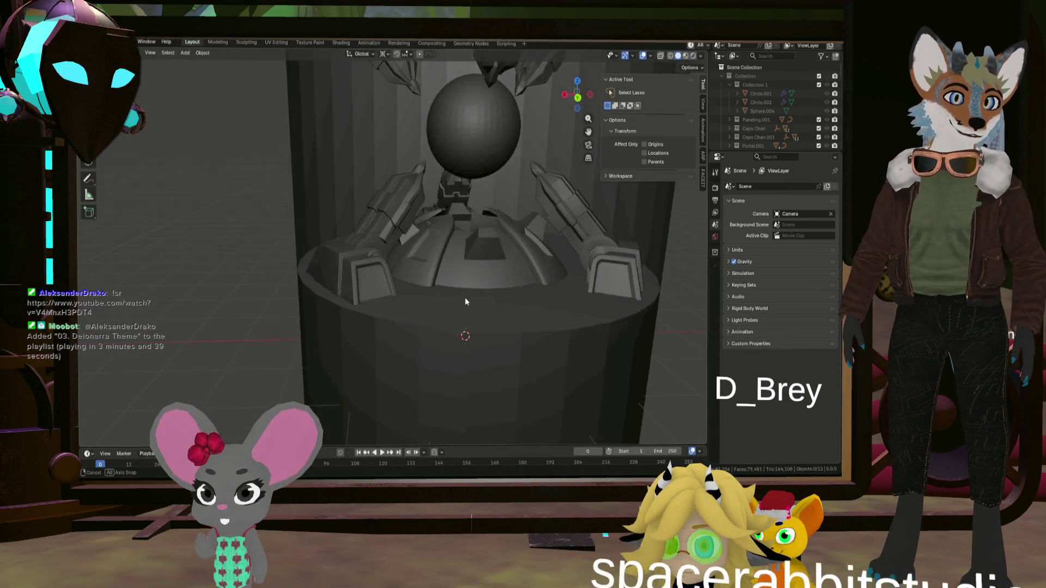
{"action": "scroll", "coordinate": [465, 301], "scroll_direction": "down", "scroll_amount": 6}
{"action": "mouse_move", "coordinate": [465, 301]}
{"action": "middle_mouse_down"}
{"action": "mouse_move", "coordinate": [526, 293]}
{"action": "mouse_move", "coordinate": [495, 309]}
{"action": "mouse_move", "coordinate": [325, 297]}
{"action": "mouse_move", "coordinate": [450, 297]}
{"action": "mouse_move", "coordinate": [306, 287]}
{"action": "mouse_move", "coordinate": [489, 293]}
{"action": "mouse_move", "coordinate": [511, 308]}
{"action": "middle_mouse_up"}
{"action": "scroll", "coordinate": [531, 319], "scroll_direction": "up", "scroll_amount": 5}
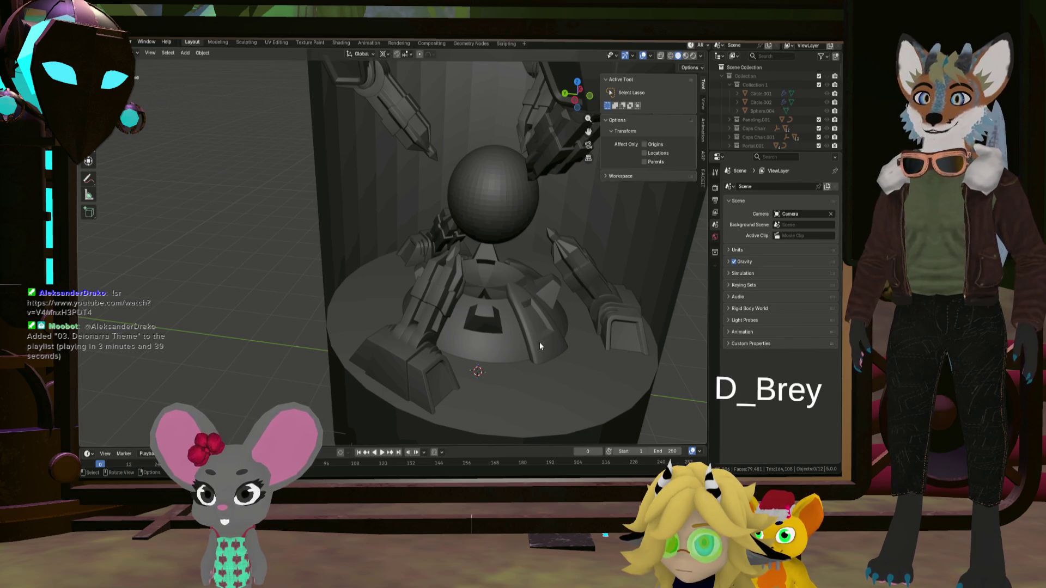
{"action": "scroll", "coordinate": [550, 355], "scroll_direction": "down", "scroll_amount": 2}
- Select the pedestal dome Sphere.007 and centre it in the view
{"action": "left_click", "coordinate": [542, 341]}
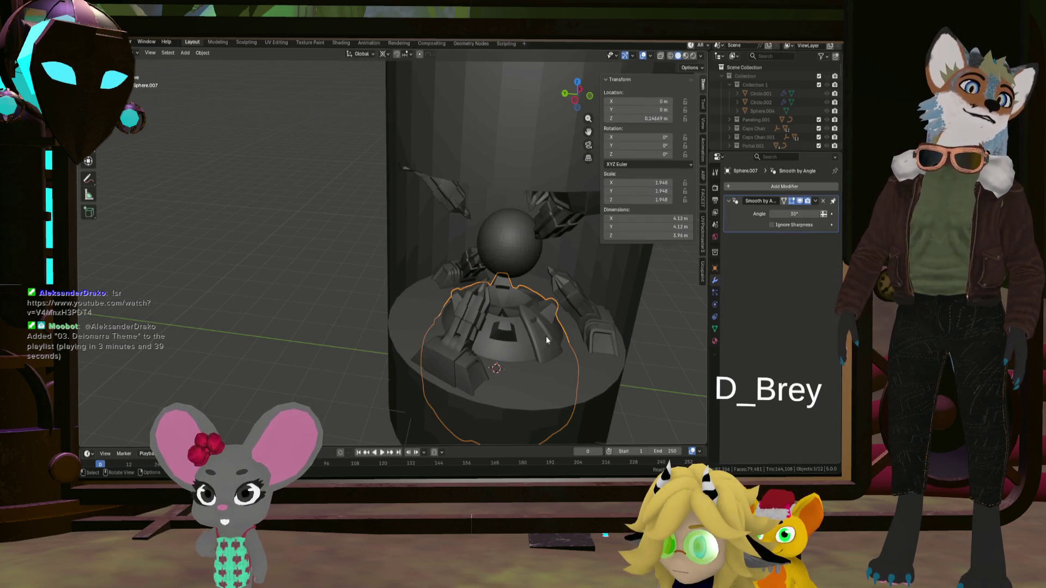
{"action": "middle_click_drag", "start_coordinate": [581, 349], "coordinate": [433, 313], "text": "shift"}
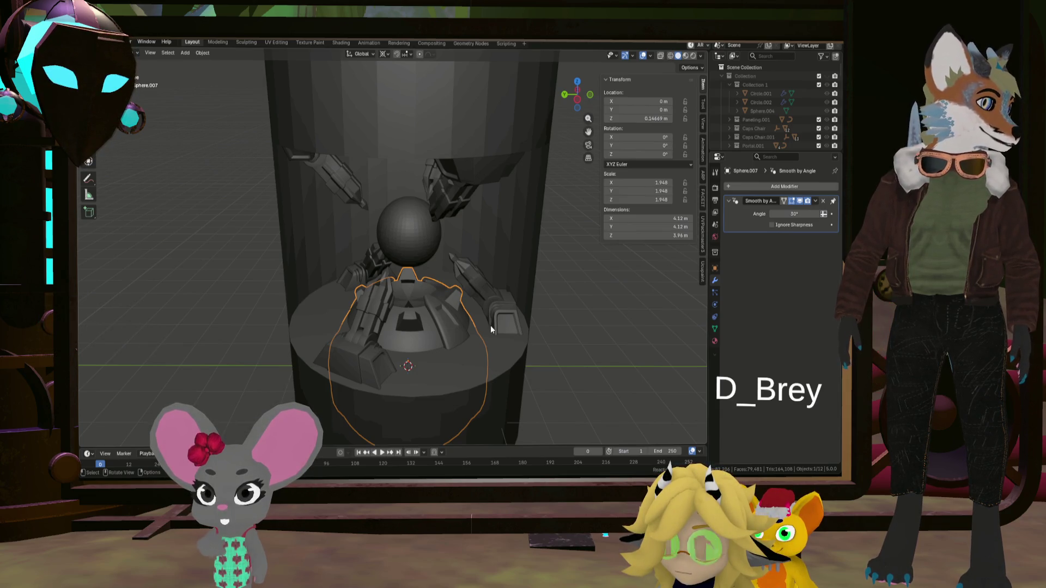
{"action": "middle_click_drag", "start_coordinate": [491, 327], "coordinate": [487, 346]}
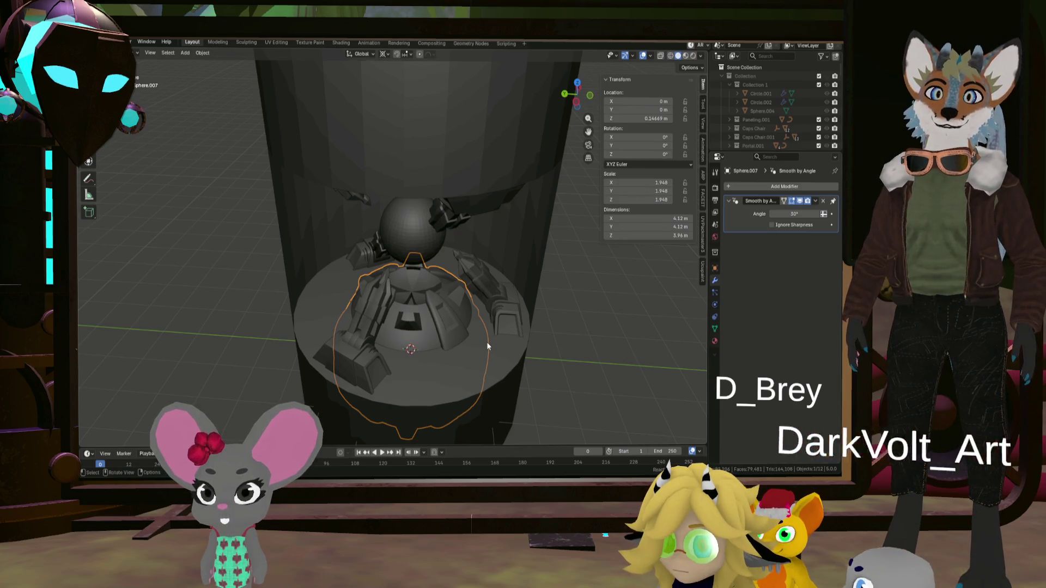
- Add a Bezier curve and raise it along Z beside the turret base
{"action": "left_click", "coordinate": [487, 343]}
{"action": "key", "text": "shift+a"}
{"action": "mouse_move", "coordinate": [482, 305]}
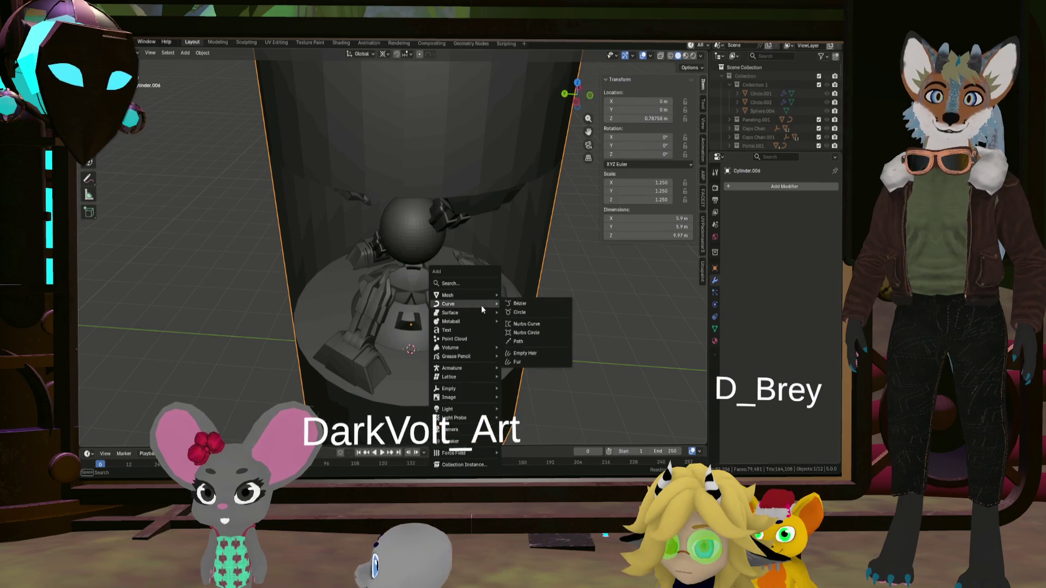
{"action": "left_click", "coordinate": [521, 305]}
{"action": "middle_click_drag", "start_coordinate": [495, 432], "coordinate": [434, 262]}
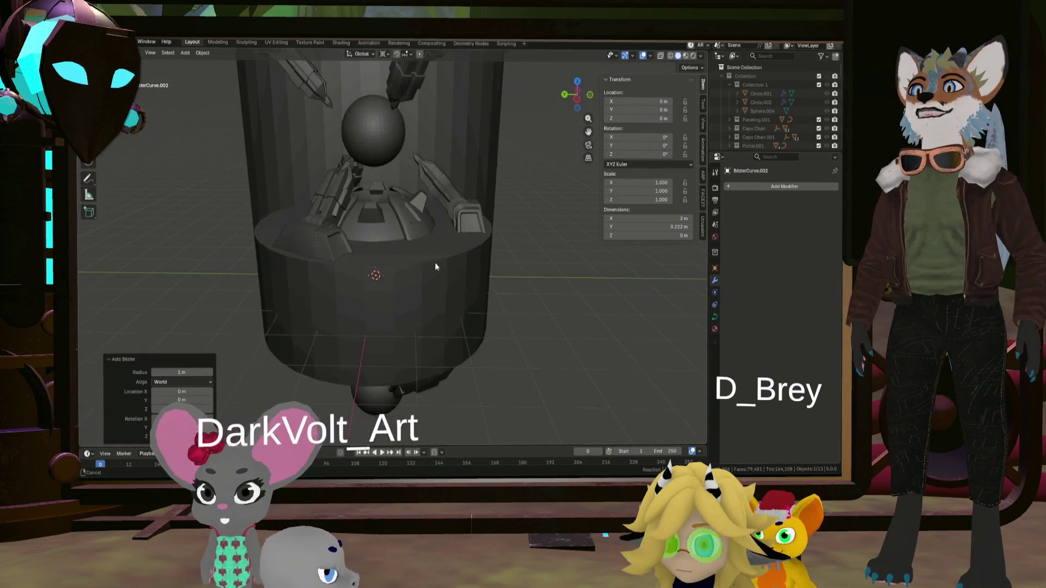
{"action": "key", "text": "g"}
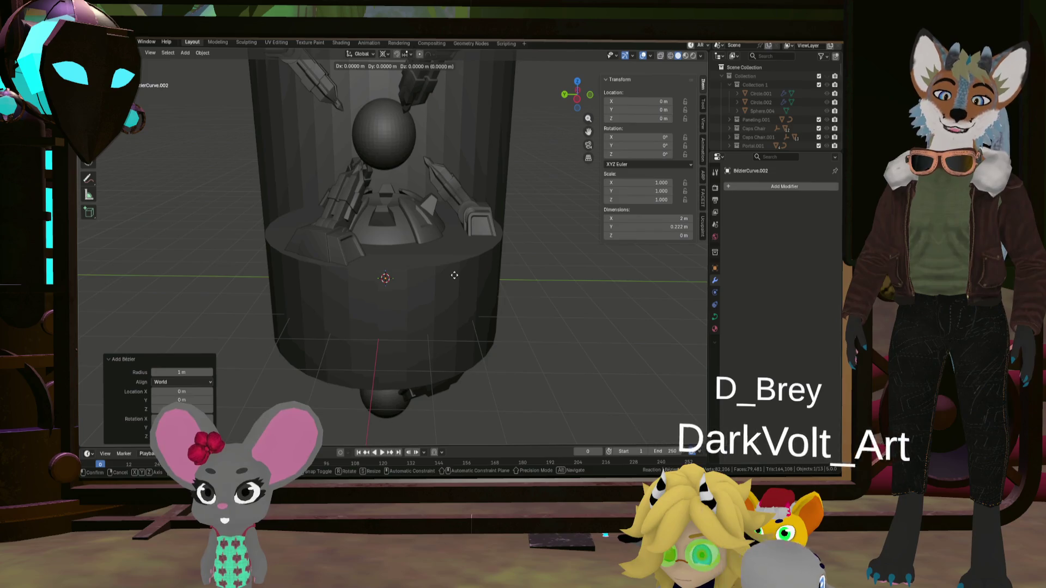
{"action": "left_click", "coordinate": [470, 185]}
{"action": "mouse_move", "coordinate": [470, 184]}
{"action": "middle_mouse_down"}
{"action": "mouse_move", "coordinate": [417, 204]}
{"action": "mouse_move", "coordinate": [401, 194]}
{"action": "mouse_move", "coordinate": [462, 218]}
{"action": "middle_mouse_up"}
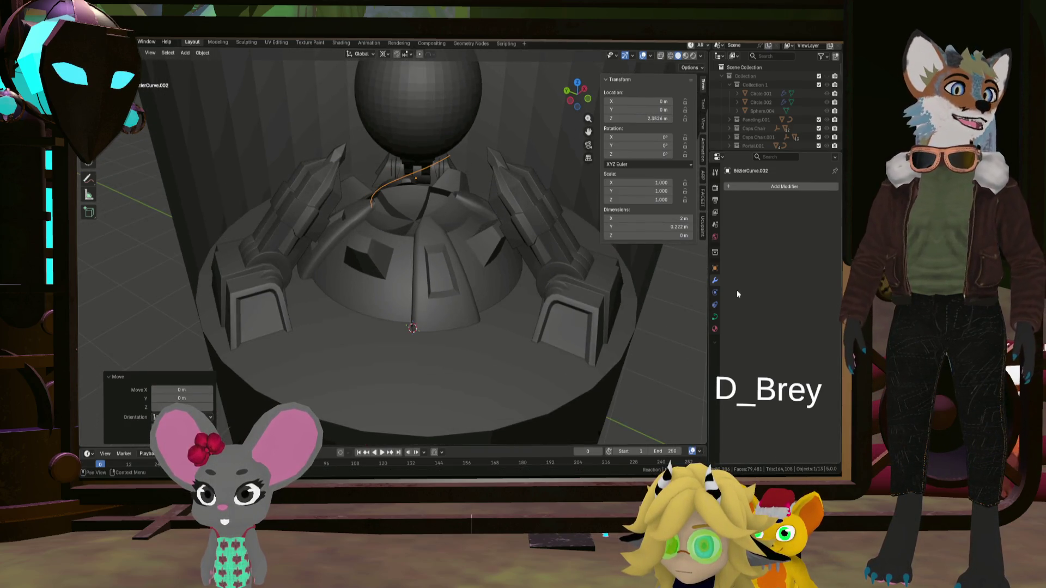
- Give the curve a round bevel and mirror it on X and Y around Sphere.007
{"action": "left_click", "coordinate": [714, 319]}
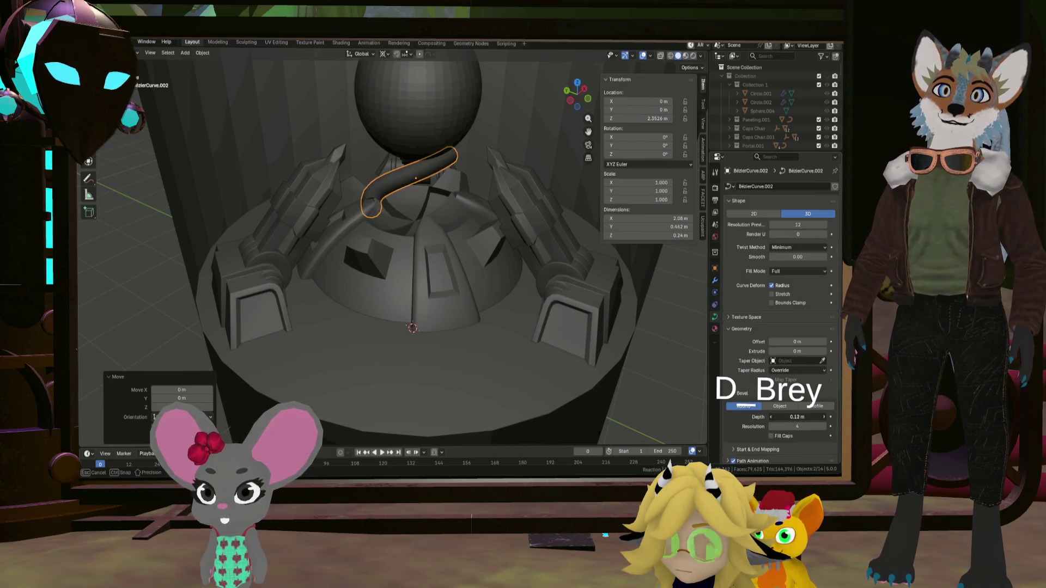
{"action": "mouse_move", "coordinate": [493, 291]}
{"action": "middle_mouse_down"}
{"action": "mouse_move", "coordinate": [426, 301]}
{"action": "mouse_move", "coordinate": [431, 317]}
{"action": "mouse_move", "coordinate": [445, 318]}
{"action": "mouse_move", "coordinate": [436, 288]}
{"action": "mouse_move", "coordinate": [442, 314]}
{"action": "mouse_move", "coordinate": [497, 316]}
{"action": "middle_mouse_up"}
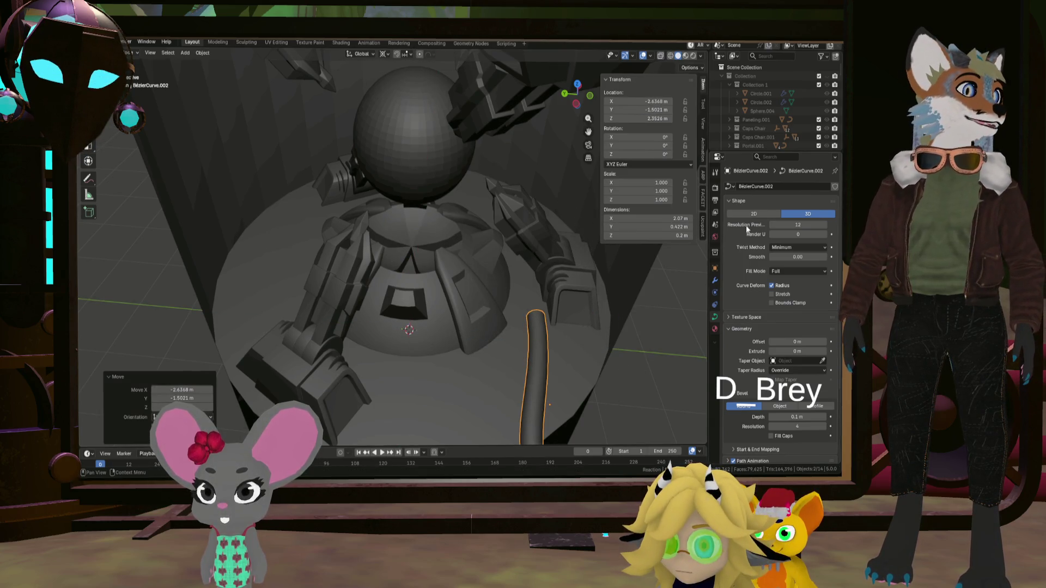
{"action": "left_click", "coordinate": [714, 283]}
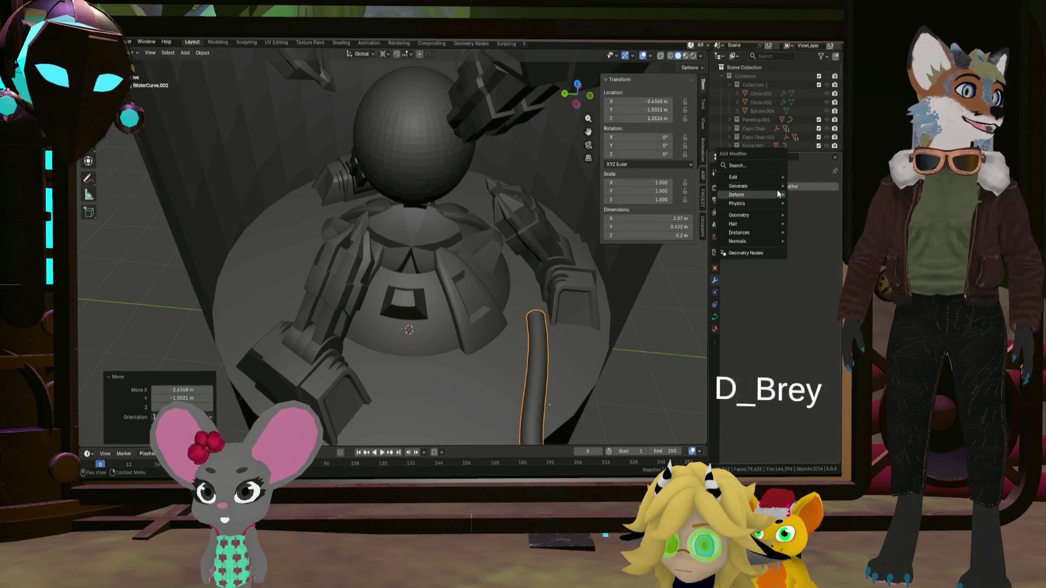
{"action": "mouse_move", "coordinate": [776, 188]}
{"action": "left_click", "coordinate": [681, 245]}
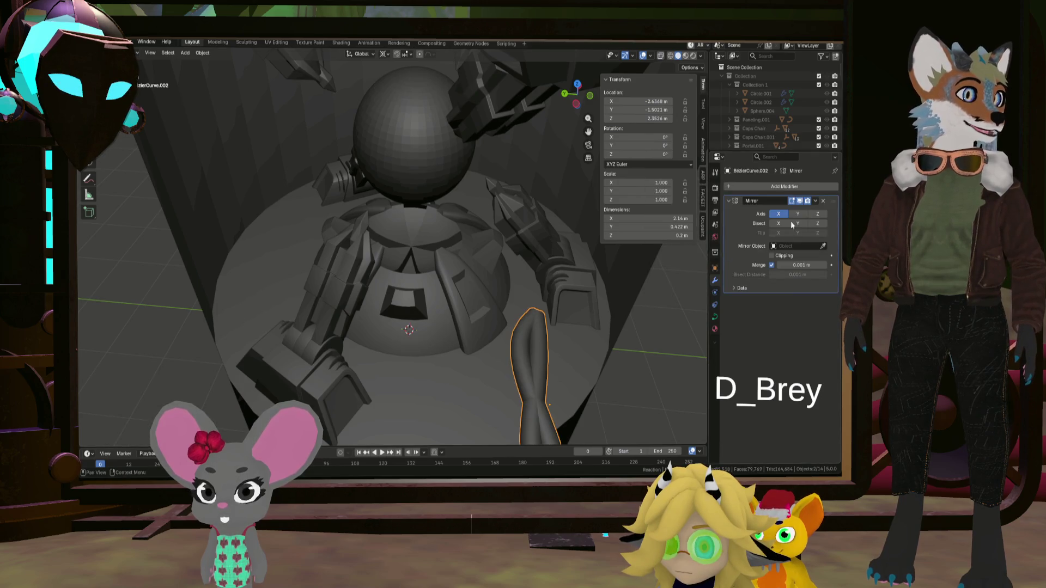
{"action": "left_click", "coordinate": [795, 214]}
{"action": "scroll", "coordinate": [580, 322], "scroll_direction": "down", "scroll_amount": 3}
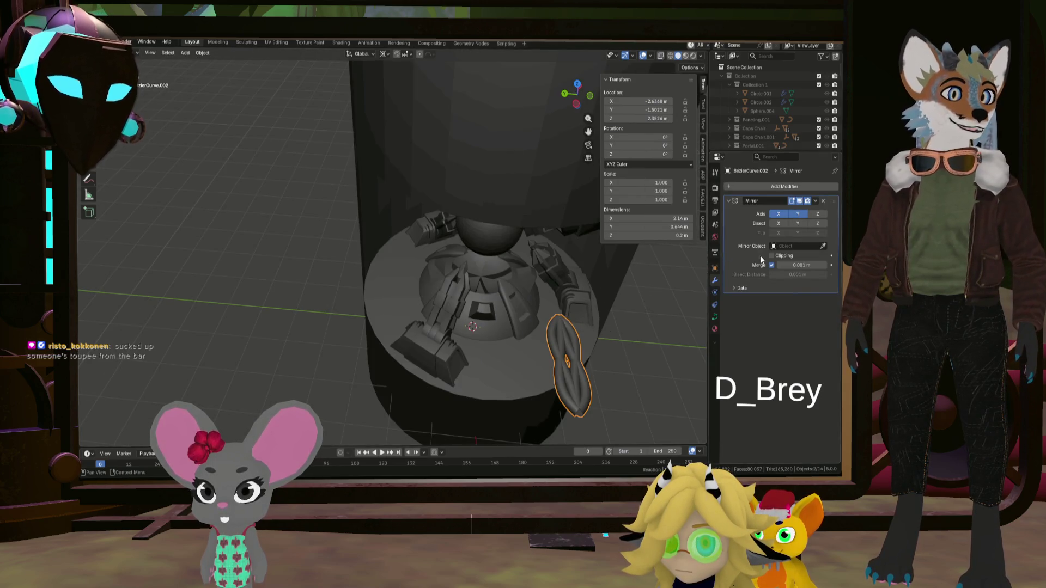
{"action": "mouse_move", "coordinate": [607, 309]}
{"action": "middle_mouse_down"}
{"action": "mouse_move", "coordinate": [561, 280]}
{"action": "mouse_move", "coordinate": [558, 311]}
{"action": "middle_mouse_up"}
- In Edit Mode, move the curve's first control points to start the pipe down the dome
{"action": "key", "text": "Tab"}
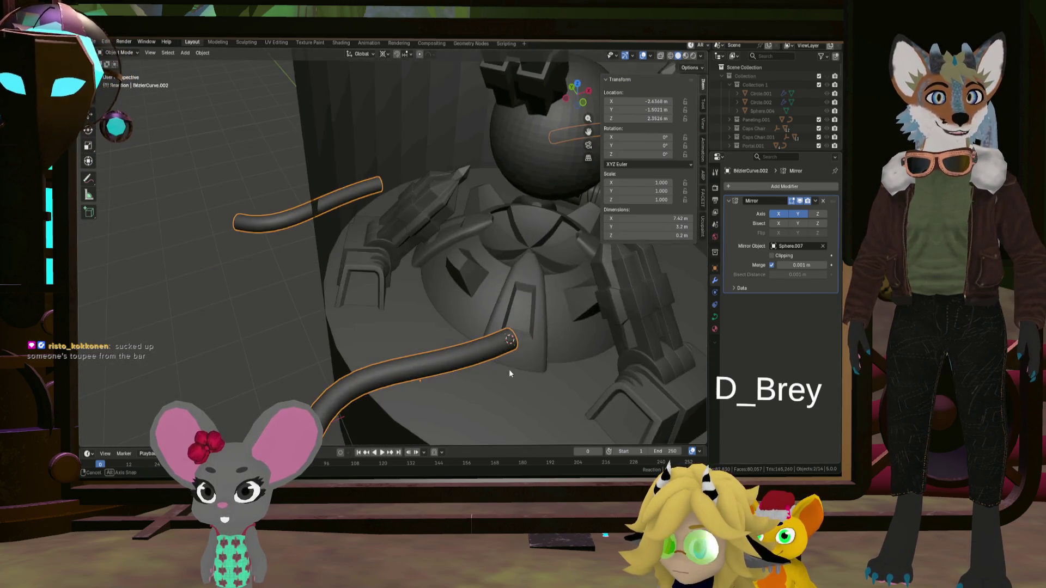
{"action": "mouse_move", "coordinate": [508, 368]}
{"action": "middle_mouse_down"}
{"action": "mouse_move", "coordinate": [506, 338]}
{"action": "mouse_move", "coordinate": [466, 343]}
{"action": "mouse_move", "coordinate": [541, 396]}
{"action": "mouse_move", "coordinate": [499, 391]}
{"action": "mouse_move", "coordinate": [561, 305]}
{"action": "mouse_move", "coordinate": [531, 289]}
{"action": "mouse_move", "coordinate": [437, 275]}
{"action": "mouse_move", "coordinate": [479, 271]}
{"action": "mouse_move", "coordinate": [406, 354]}
{"action": "middle_mouse_up"}
{"action": "key", "text": "g"}
{"action": "left_click", "coordinate": [507, 359]}
{"action": "left_click", "coordinate": [553, 387]}
{"action": "key", "text": "g"}
{"action": "left_click", "coordinate": [438, 275]}
{"action": "key", "text": "g"}
{"action": "left_click", "coordinate": [462, 286]}
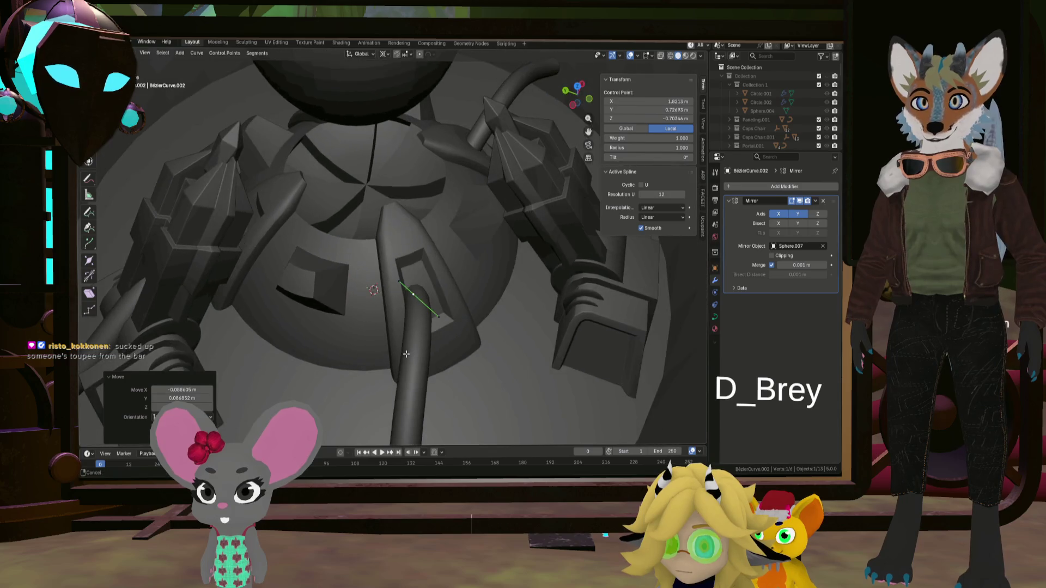
{"action": "left_click", "coordinate": [420, 319]}
{"action": "middle_click_drag", "start_coordinate": [420, 319], "coordinate": [404, 330]}
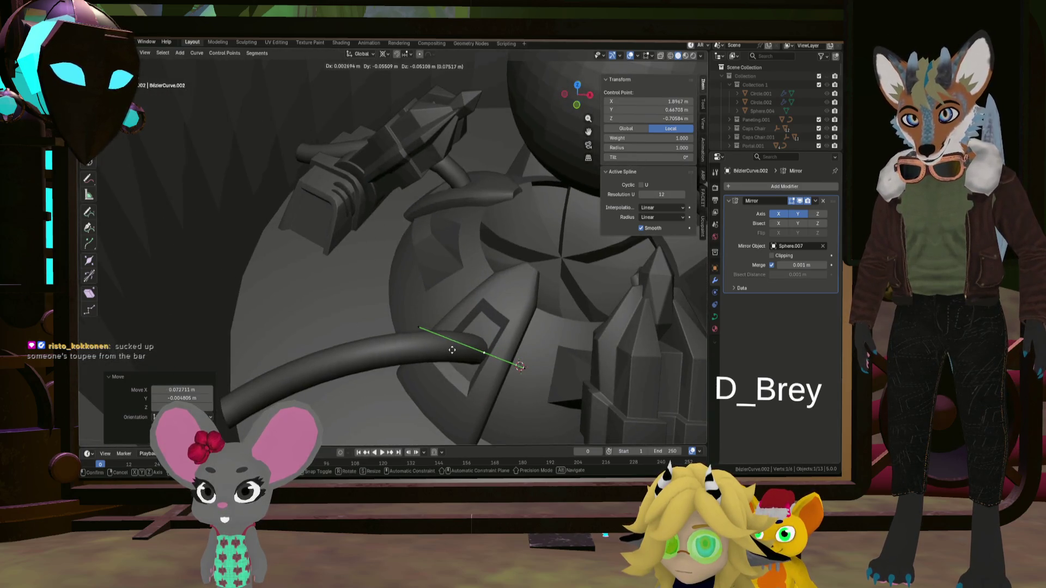
{"action": "mouse_move", "coordinate": [453, 344]}
{"action": "middle_mouse_down"}
{"action": "mouse_move", "coordinate": [493, 325]}
{"action": "mouse_move", "coordinate": [418, 334]}
{"action": "middle_mouse_up"}
{"action": "left_click", "coordinate": [495, 329]}
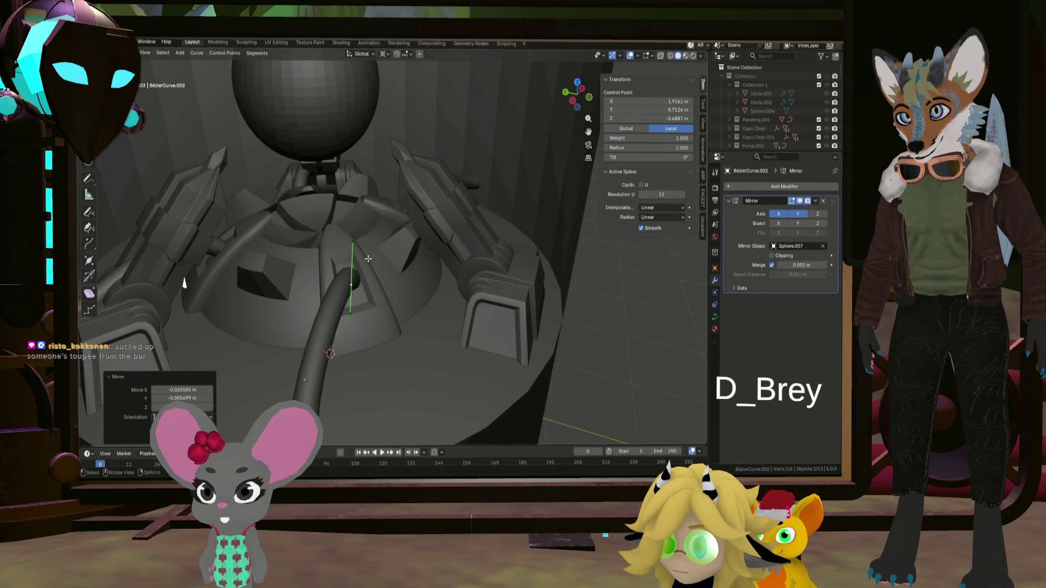
- Reposition the pipe's end control point and endpoint toward the base
{"action": "middle_click_drag", "start_coordinate": [368, 259], "coordinate": [356, 298]}
{"action": "key", "text": "g"}
{"action": "left_click", "coordinate": [355, 297]}
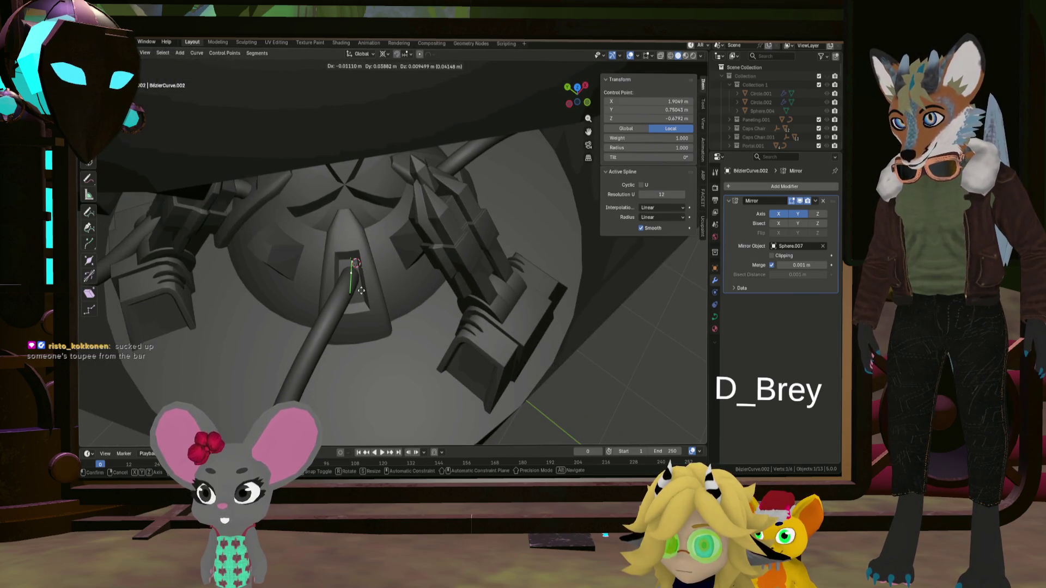
{"action": "left_click", "coordinate": [362, 303]}
{"action": "middle_click_drag", "start_coordinate": [362, 303], "coordinate": [507, 370]}
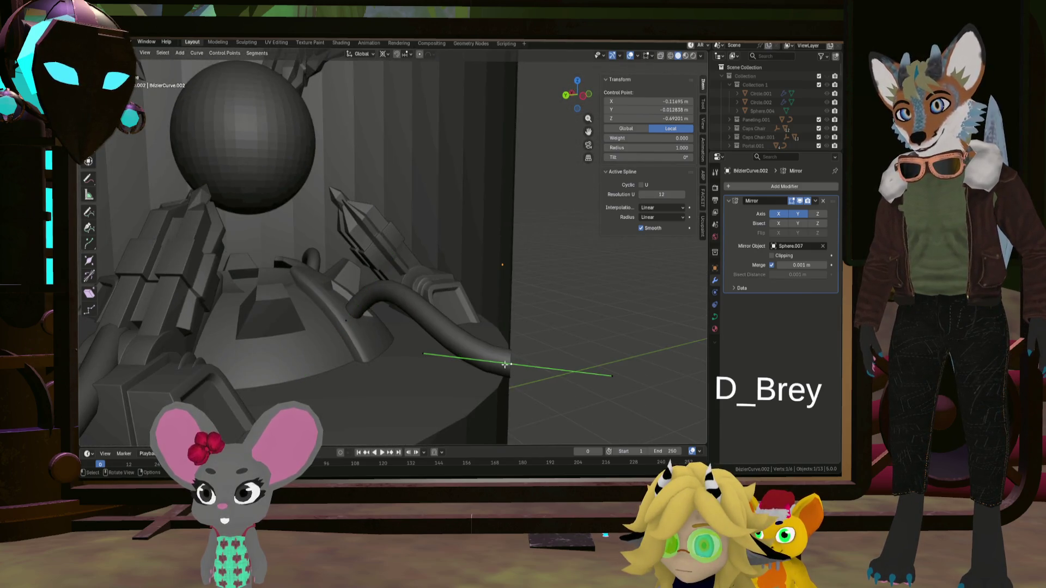
{"action": "key", "text": "g"}
{"action": "mouse_move", "coordinate": [484, 296]}
{"action": "middle_mouse_down"}
{"action": "mouse_move", "coordinate": [520, 329]}
{"action": "mouse_move", "coordinate": [341, 345]}
{"action": "mouse_move", "coordinate": [422, 296]}
{"action": "mouse_move", "coordinate": [354, 311]}
{"action": "mouse_move", "coordinate": [344, 336]}
{"action": "middle_mouse_up"}
{"action": "left_click", "coordinate": [481, 339]}
{"action": "scroll", "coordinate": [354, 311], "scroll_direction": "up", "scroll_amount": 2}
{"action": "left_click", "coordinate": [369, 404]}
{"action": "mouse_move", "coordinate": [369, 404]}
{"action": "middle_mouse_down"}
{"action": "mouse_move", "coordinate": [398, 371]}
{"action": "mouse_move", "coordinate": [357, 362]}
{"action": "mouse_move", "coordinate": [381, 321]}
{"action": "middle_mouse_up"}
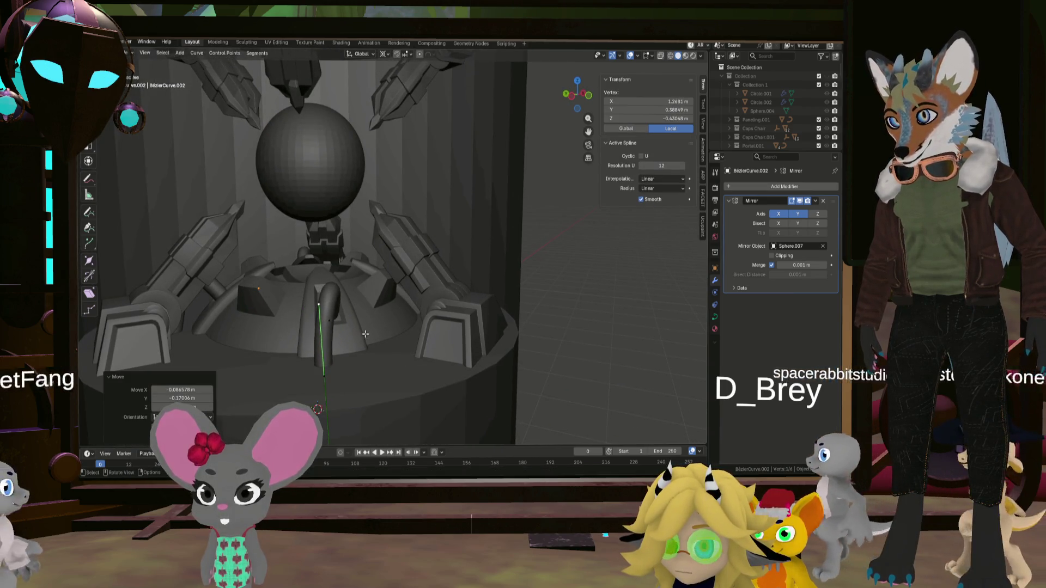
{"action": "left_click", "coordinate": [379, 328]}
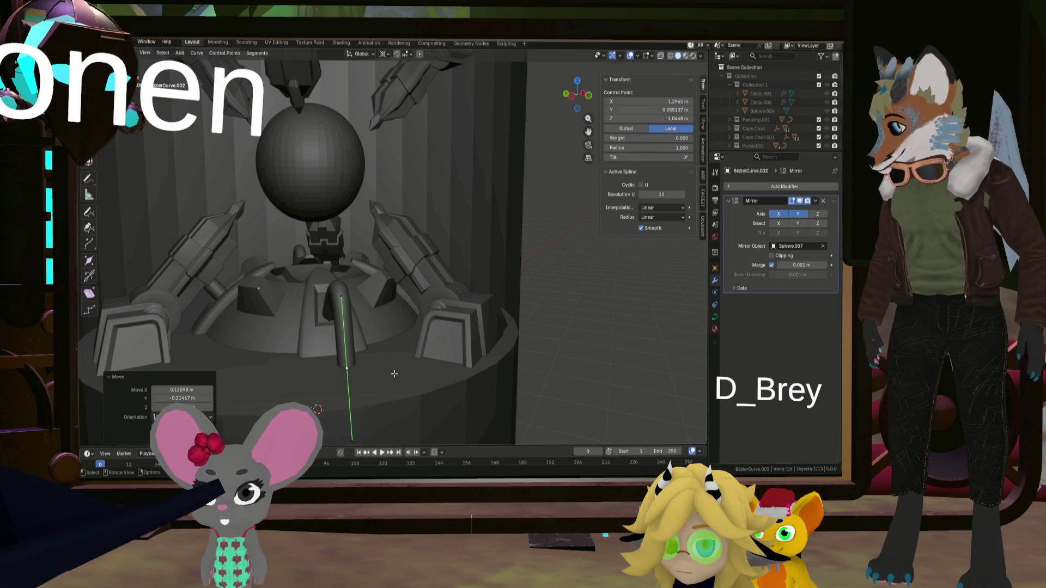
{"action": "mouse_move", "coordinate": [394, 374]}
{"action": "middle_mouse_down"}
{"action": "mouse_move", "coordinate": [346, 306]}
{"action": "mouse_move", "coordinate": [359, 296]}
{"action": "middle_mouse_up"}
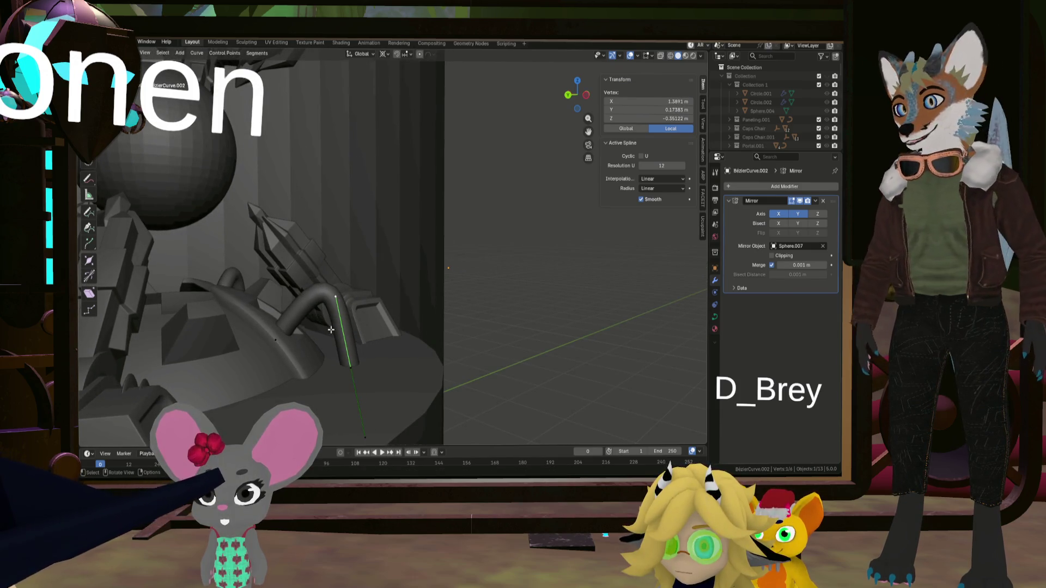
- From a side view, adjust another curve vertex to refine the pipe's route
{"action": "key", "text": "KP_3"}
{"action": "scroll", "coordinate": [384, 338], "scroll_direction": "up", "scroll_amount": 3}
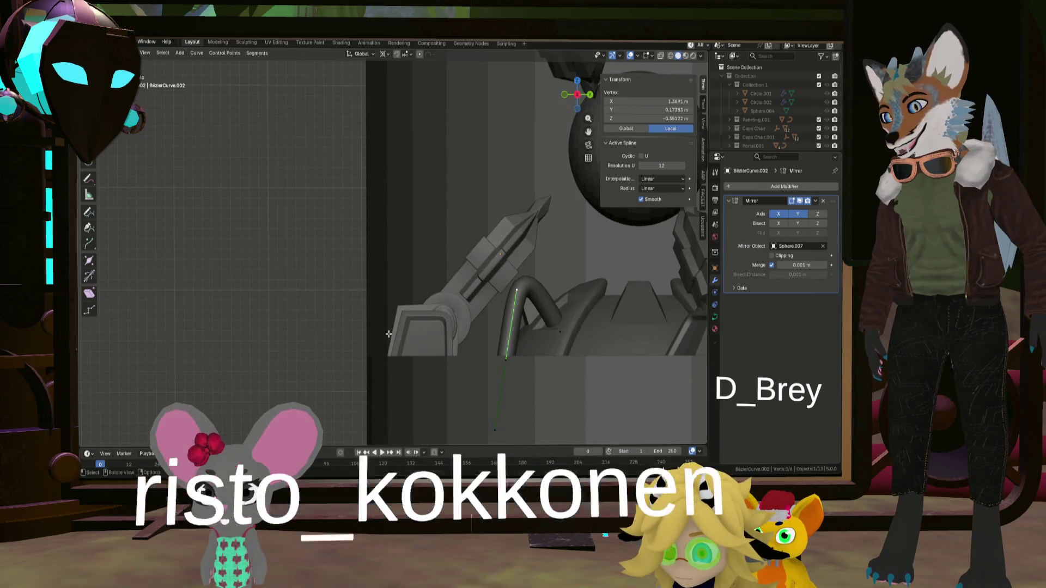
{"action": "scroll", "coordinate": [470, 357], "scroll_direction": "down", "scroll_amount": 5}
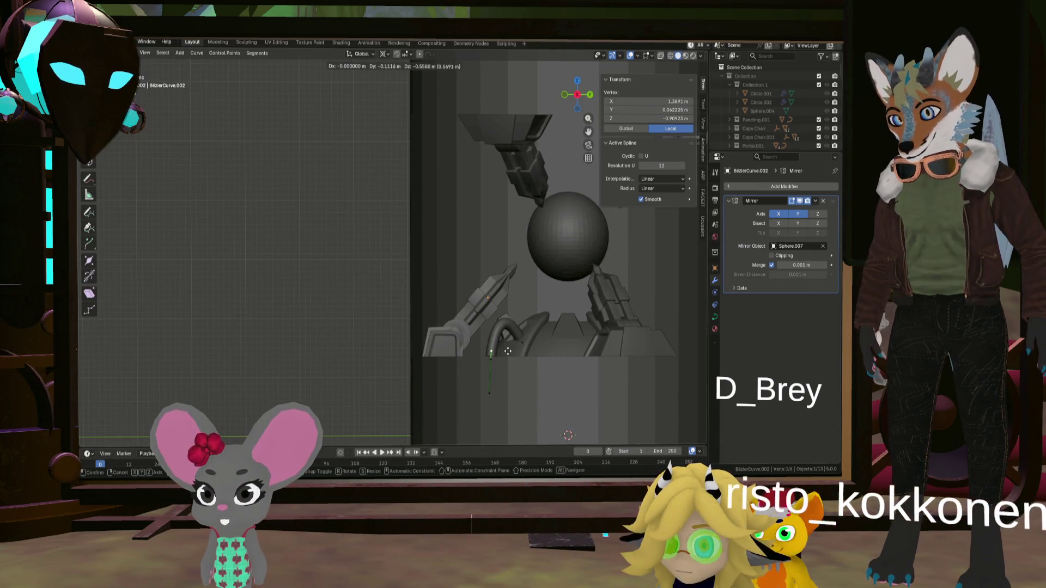
{"action": "left_click", "coordinate": [507, 341]}
{"action": "mouse_move", "coordinate": [507, 342]}
{"action": "middle_mouse_down"}
{"action": "mouse_move", "coordinate": [288, 325]}
{"action": "mouse_move", "coordinate": [372, 328]}
{"action": "middle_mouse_up"}
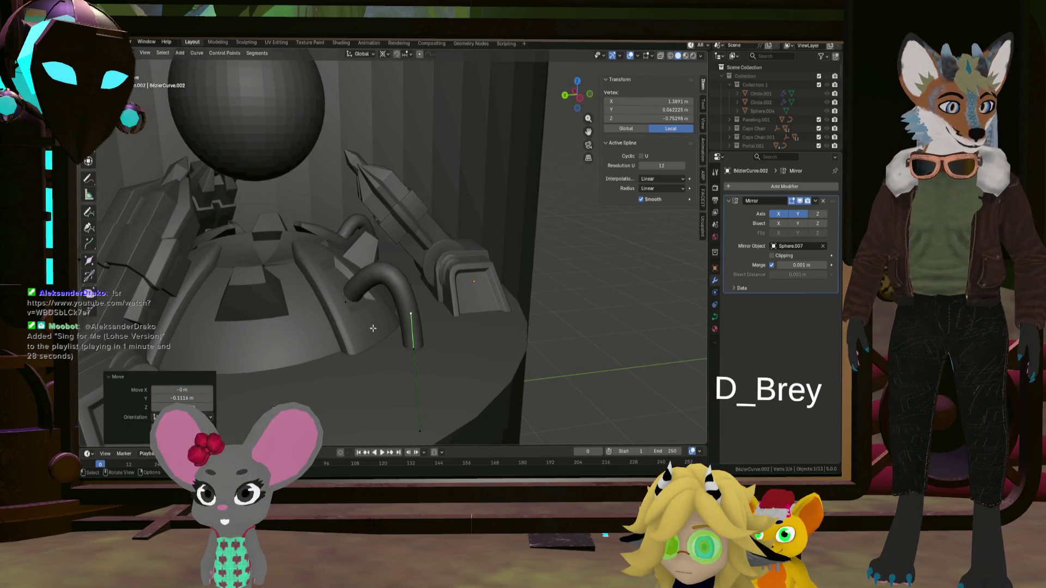
{"action": "mouse_move", "coordinate": [417, 297]}
{"action": "middle_mouse_down"}
{"action": "mouse_move", "coordinate": [360, 334]}
{"action": "mouse_move", "coordinate": [367, 239]}
{"action": "mouse_move", "coordinate": [389, 252]}
{"action": "mouse_move", "coordinate": [241, 291]}
{"action": "mouse_move", "coordinate": [356, 271]}
{"action": "mouse_move", "coordinate": [358, 204]}
{"action": "middle_mouse_up"}
{"action": "key", "text": "g"}
{"action": "left_click", "coordinate": [392, 259]}
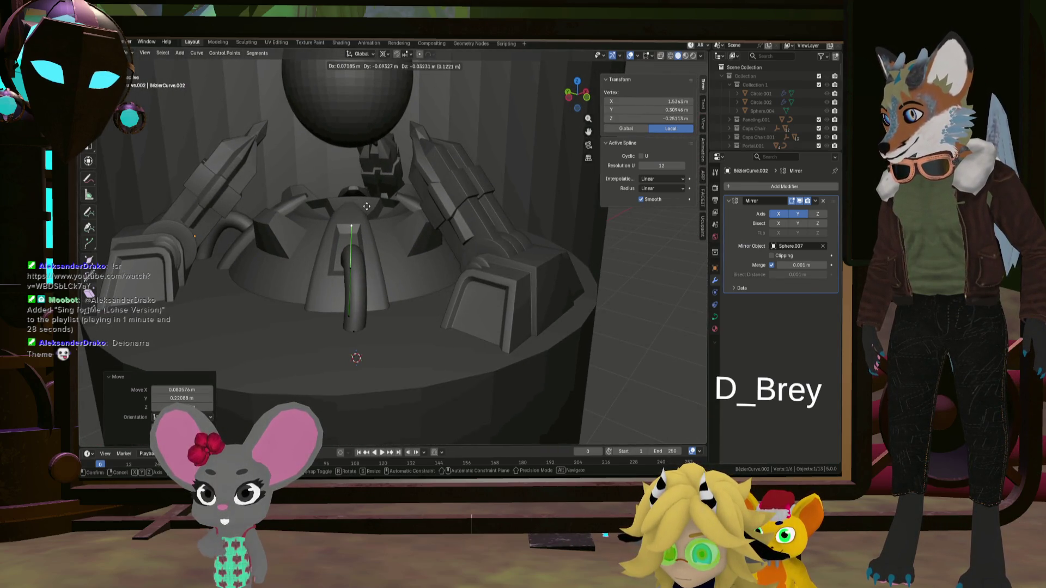
- Tweak the remaining control point and handle so the pipe arches over the dome edge
{"action": "left_click", "coordinate": [364, 296]}
{"action": "mouse_move", "coordinate": [364, 297]}
{"action": "middle_mouse_down"}
{"action": "mouse_move", "coordinate": [417, 304]}
{"action": "mouse_move", "coordinate": [409, 291]}
{"action": "mouse_move", "coordinate": [368, 356]}
{"action": "mouse_move", "coordinate": [382, 348]}
{"action": "mouse_move", "coordinate": [392, 371]}
{"action": "mouse_move", "coordinate": [384, 343]}
{"action": "middle_mouse_up"}
{"action": "left_click", "coordinate": [381, 340]}
{"action": "key", "text": "g"}
{"action": "left_click", "coordinate": [418, 347]}
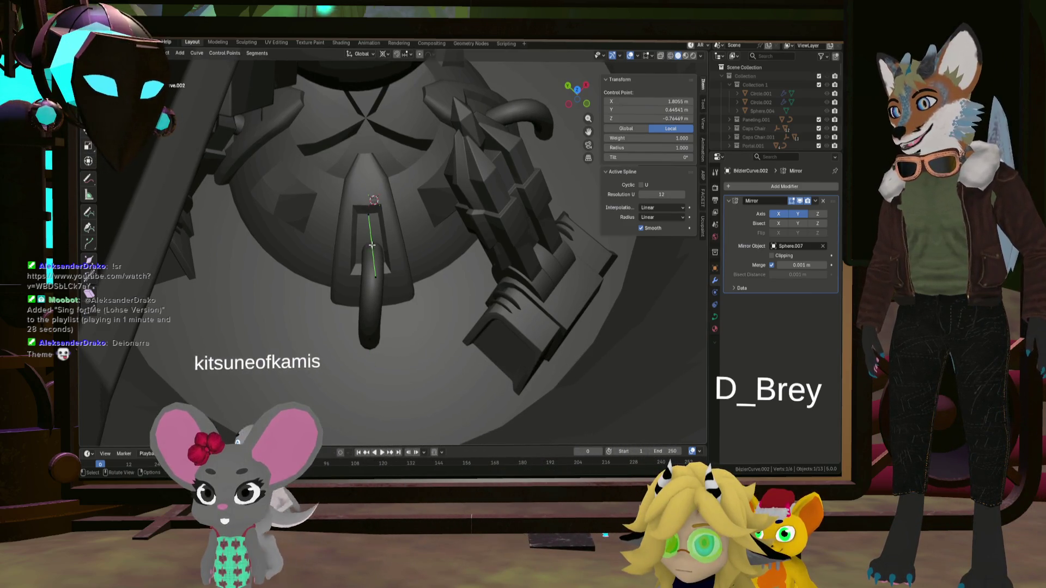
{"action": "left_click", "coordinate": [422, 259]}
{"action": "mouse_move", "coordinate": [422, 259]}
{"action": "middle_mouse_down"}
{"action": "mouse_move", "coordinate": [362, 214]}
{"action": "mouse_move", "coordinate": [374, 229]}
{"action": "mouse_move", "coordinate": [454, 239]}
{"action": "mouse_move", "coordinate": [398, 243]}
{"action": "mouse_move", "coordinate": [434, 231]}
{"action": "mouse_move", "coordinate": [391, 239]}
{"action": "mouse_move", "coordinate": [424, 243]}
{"action": "mouse_move", "coordinate": [374, 200]}
{"action": "mouse_move", "coordinate": [561, 250]}
{"action": "middle_mouse_up"}
{"action": "left_click", "coordinate": [363, 214]}
{"action": "left_click", "coordinate": [440, 257]}
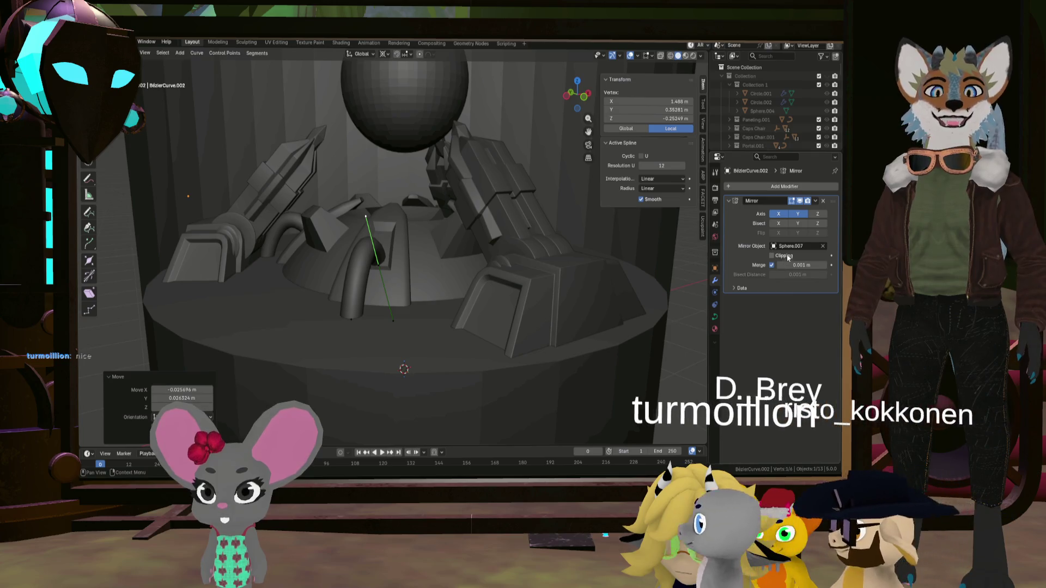
{"action": "left_click", "coordinate": [715, 316]}
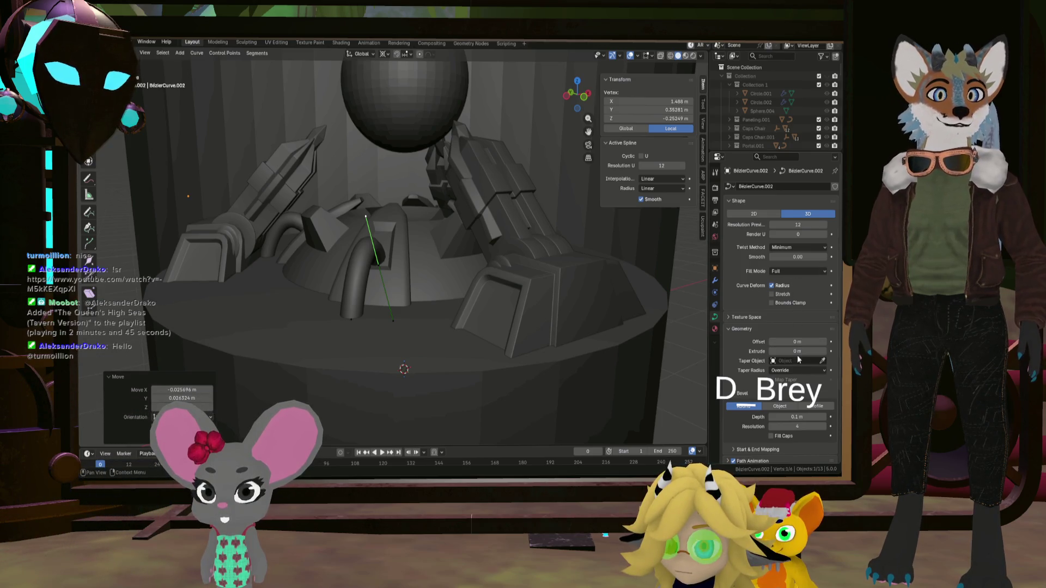
- Orbit and zoom around the dome to inspect the reshaped bent pipe
{"action": "scroll", "coordinate": [798, 407], "scroll_direction": "down", "scroll_amount": 1}
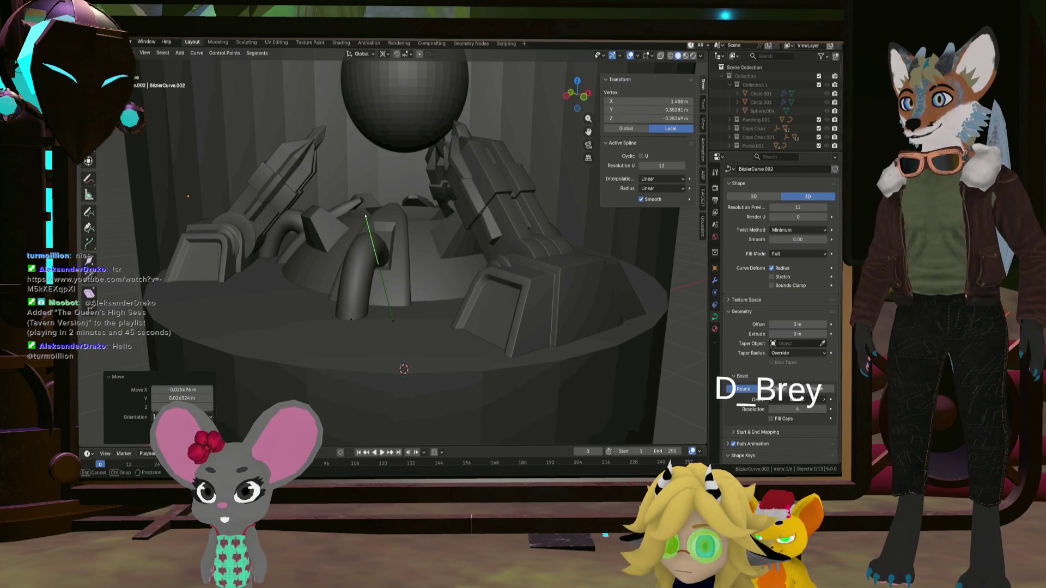
{"action": "mouse_move", "coordinate": [538, 318]}
{"action": "middle_mouse_down"}
{"action": "mouse_move", "coordinate": [494, 274]}
{"action": "mouse_move", "coordinate": [525, 283]}
{"action": "mouse_move", "coordinate": [466, 283]}
{"action": "mouse_move", "coordinate": [474, 338]}
{"action": "middle_mouse_up"}
{"action": "scroll", "coordinate": [437, 268], "scroll_direction": "up", "scroll_amount": 5}
{"action": "scroll", "coordinate": [436, 268], "scroll_direction": "down", "scroll_amount": 3}
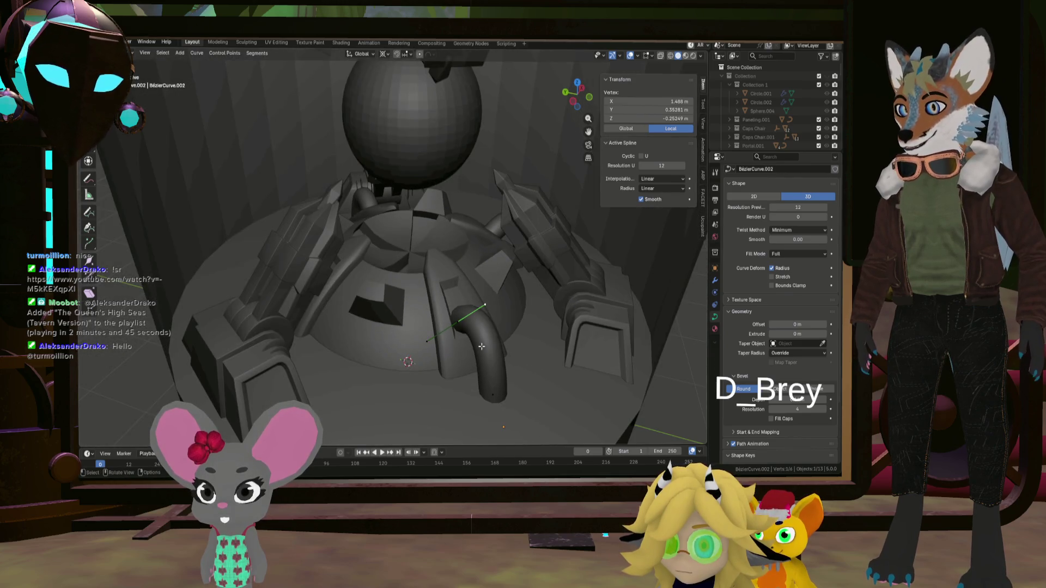
{"action": "scroll", "coordinate": [481, 346], "scroll_direction": "down", "scroll_amount": 3}
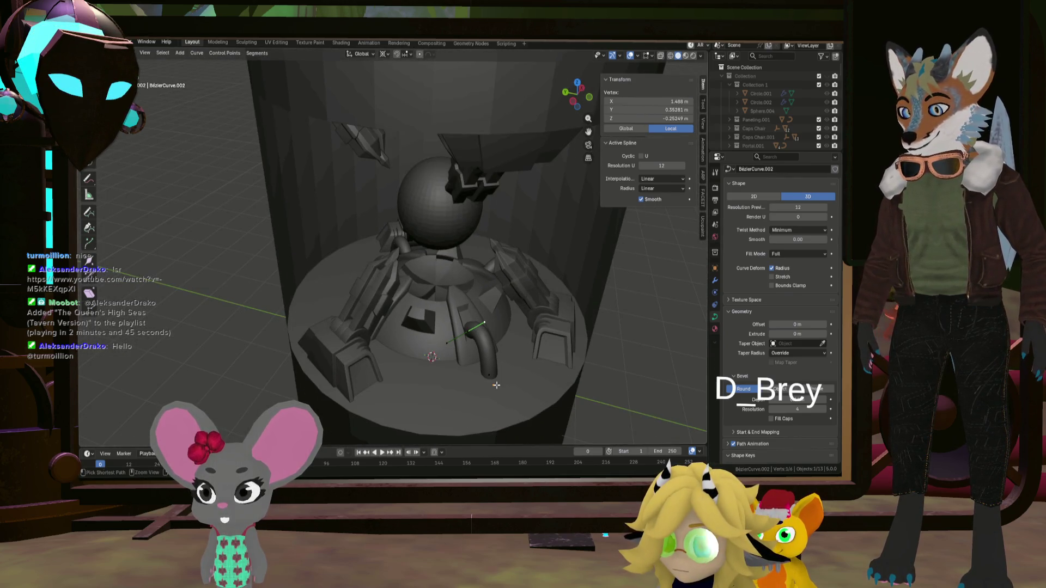
- Add a new Bézier curve and move it onto the dome
{"action": "left_click", "coordinate": [521, 359]}
{"action": "middle_click_drag", "start_coordinate": [518, 362], "coordinate": [484, 369]}
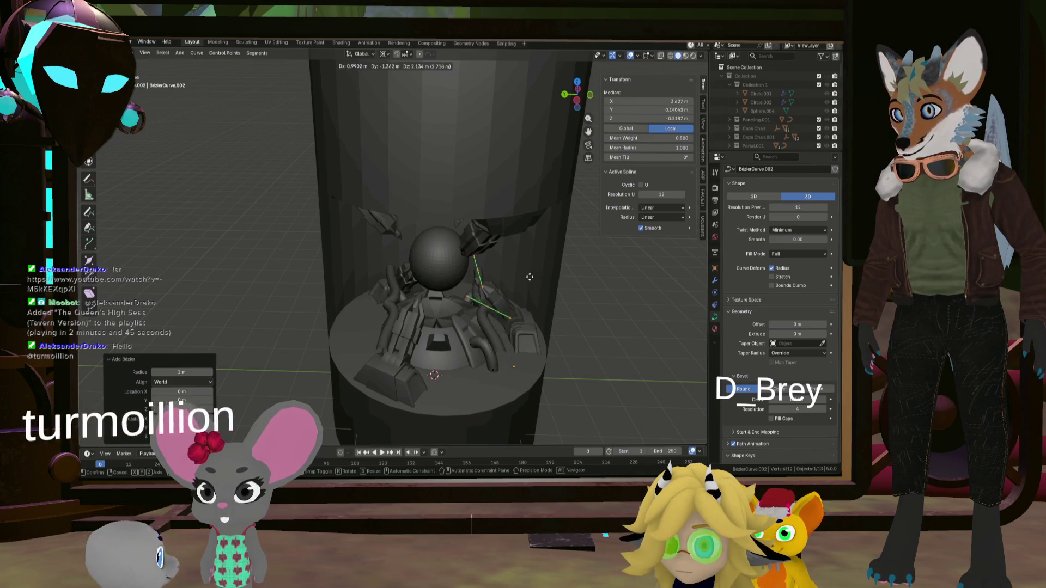
{"action": "scroll", "coordinate": [512, 294], "scroll_direction": "up", "scroll_amount": 10}
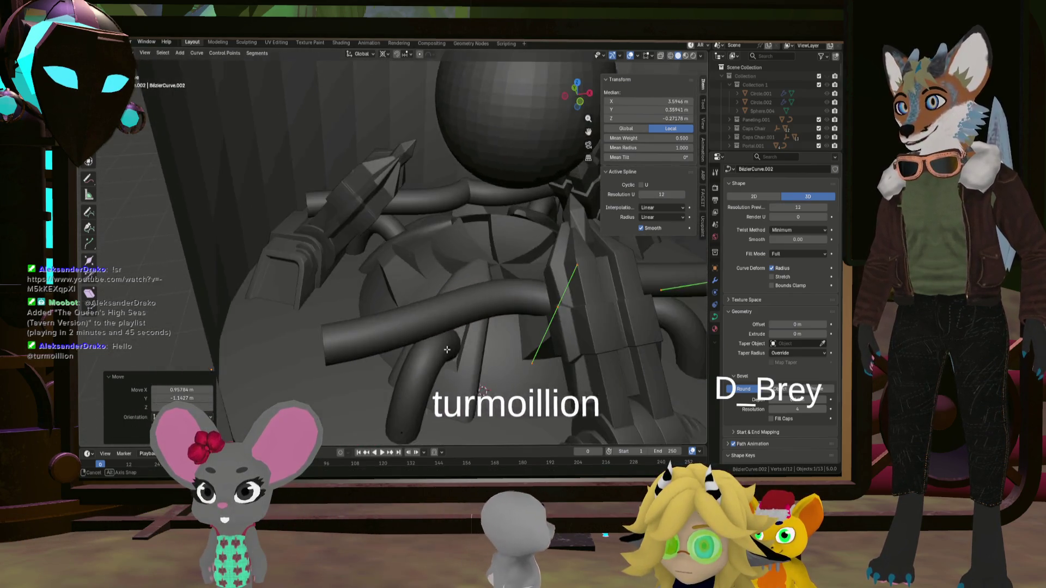
{"action": "middle_click_drag", "start_coordinate": [490, 316], "coordinate": [468, 336]}
{"action": "key", "text": "g"}
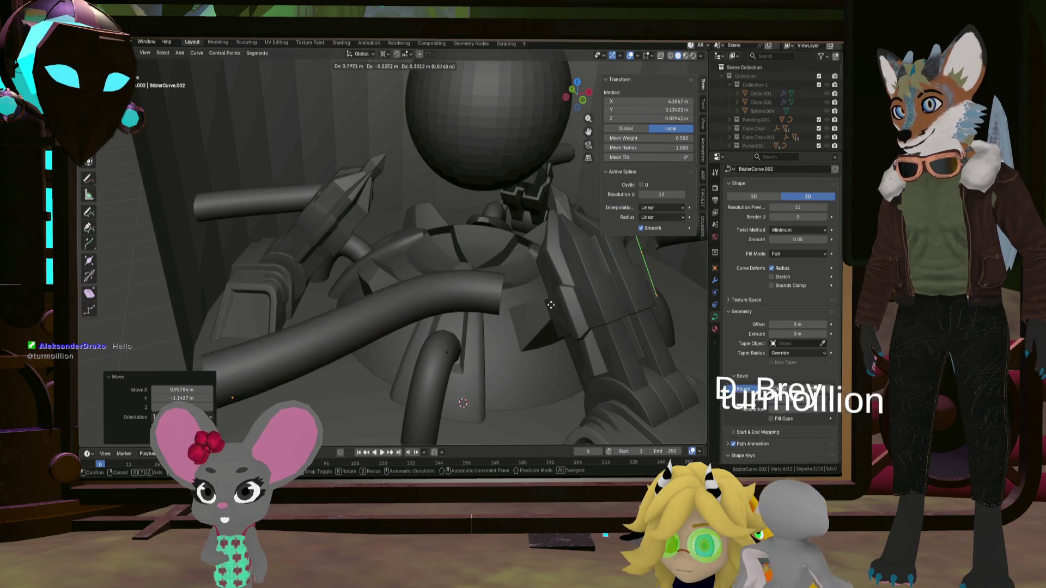
{"action": "mouse_move", "coordinate": [523, 326]}
{"action": "middle_mouse_down", "text": "alt"}
{"action": "mouse_move", "coordinate": [465, 347]}
{"action": "mouse_move", "coordinate": [489, 344]}
{"action": "middle_mouse_up", "text": "alt"}
{"action": "left_click", "coordinate": [465, 347]}
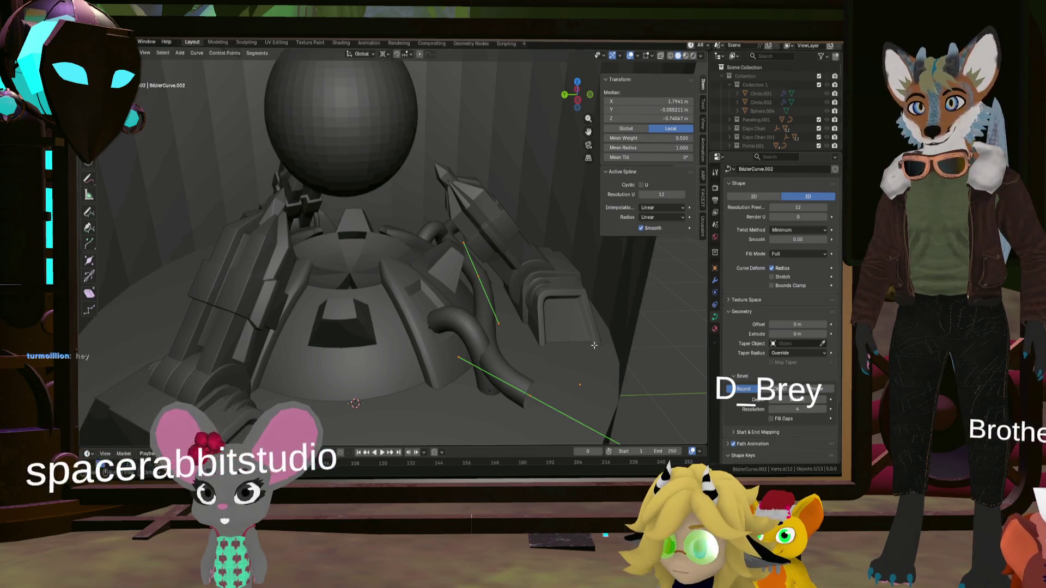
- Adjust a control point, then select the whole curve and constrain it with 'x0y'
{"action": "mouse_move", "coordinate": [594, 346]}
{"action": "middle_mouse_down"}
{"action": "mouse_move", "coordinate": [522, 287]}
{"action": "mouse_move", "coordinate": [570, 338]}
{"action": "middle_mouse_up"}
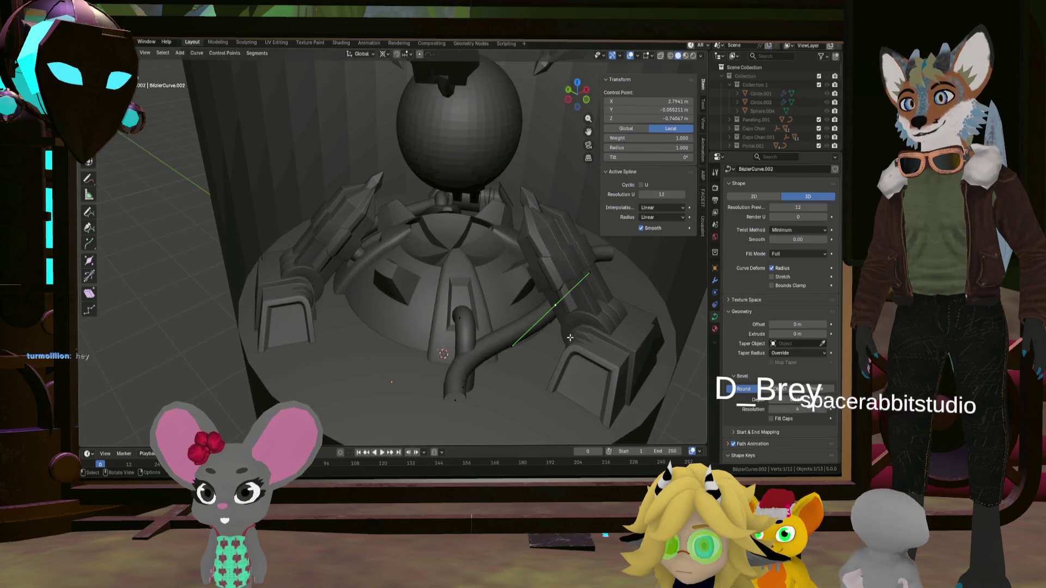
{"action": "left_click", "coordinate": [498, 306]}
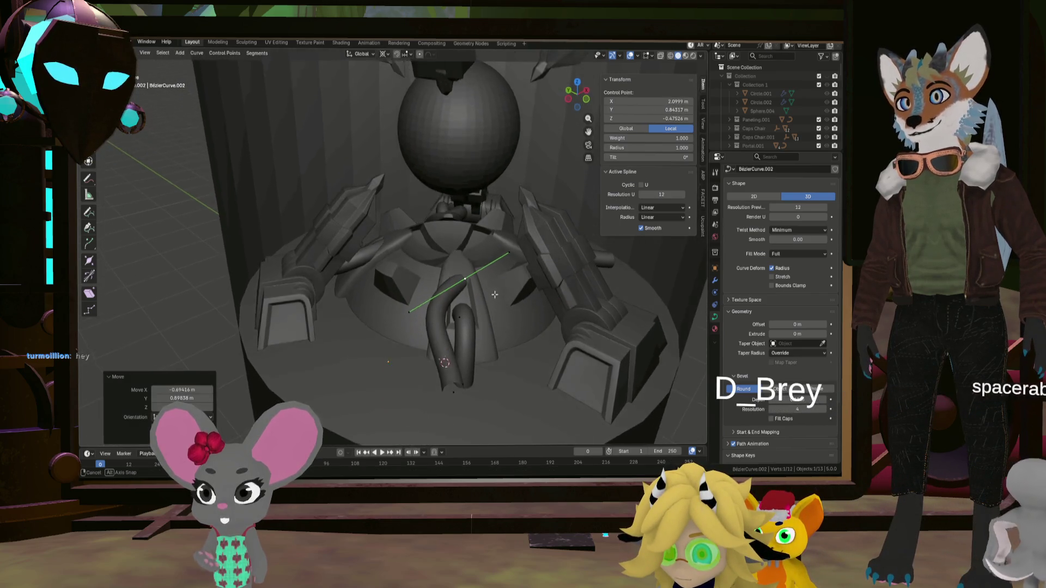
{"action": "middle_click_drag", "start_coordinate": [498, 306], "coordinate": [472, 283]}
{"action": "key", "text": "ctrl+l"}
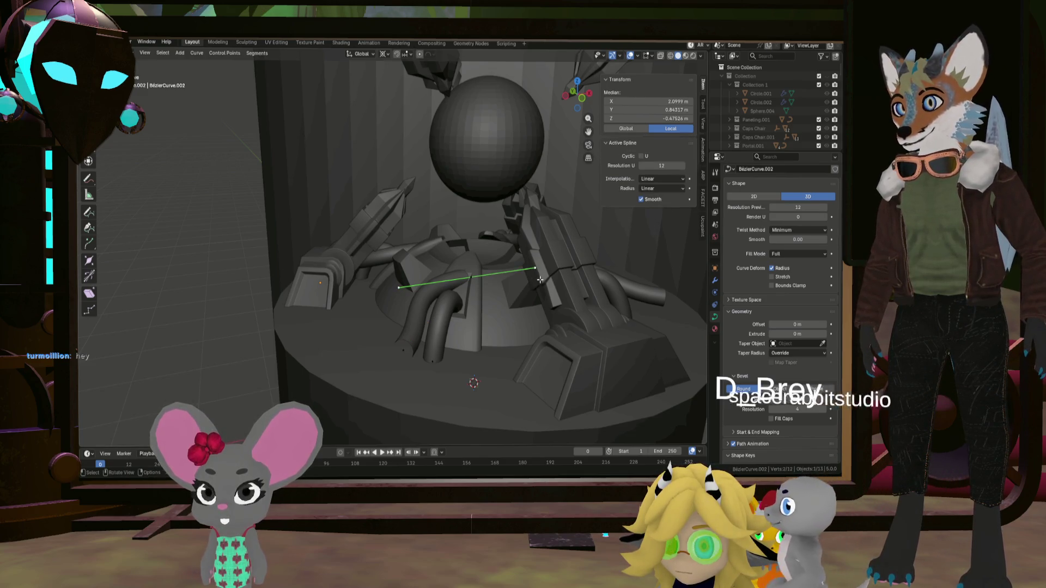
{"action": "middle_click_drag", "start_coordinate": [539, 280], "coordinate": [537, 278]}
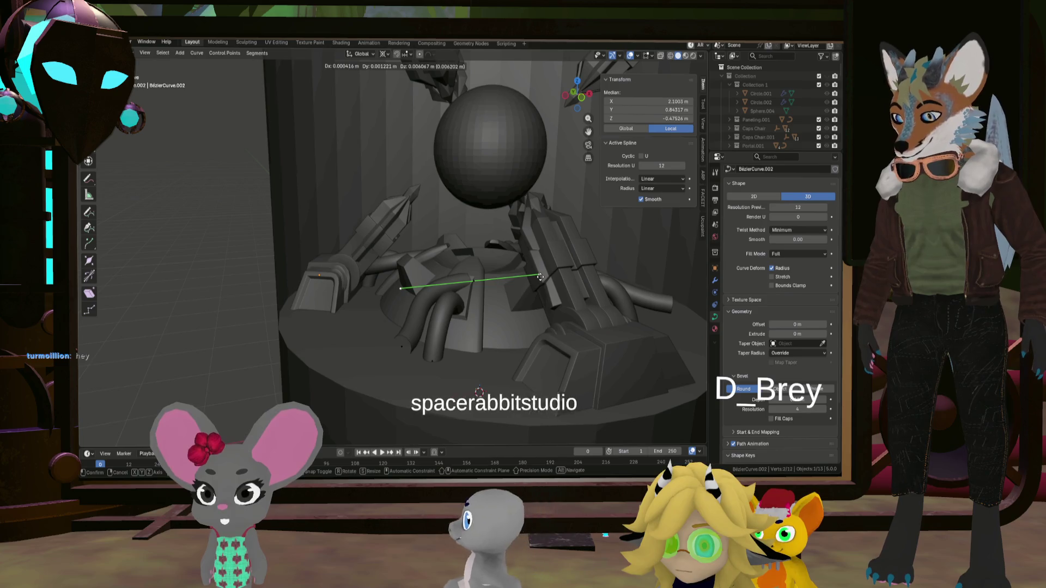
{"action": "type", "text": "x0"}
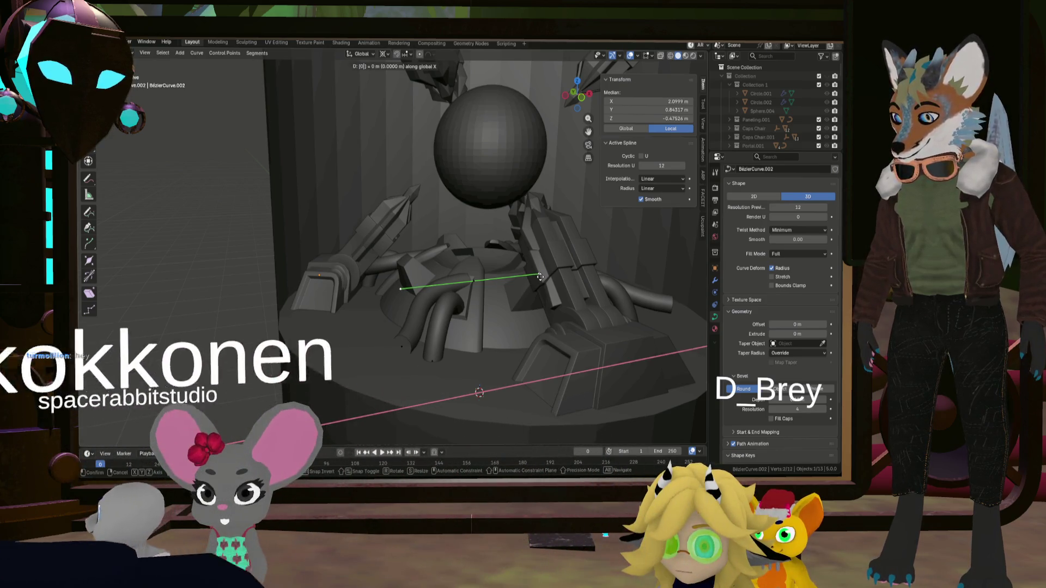
{"action": "type", "text": "y"}
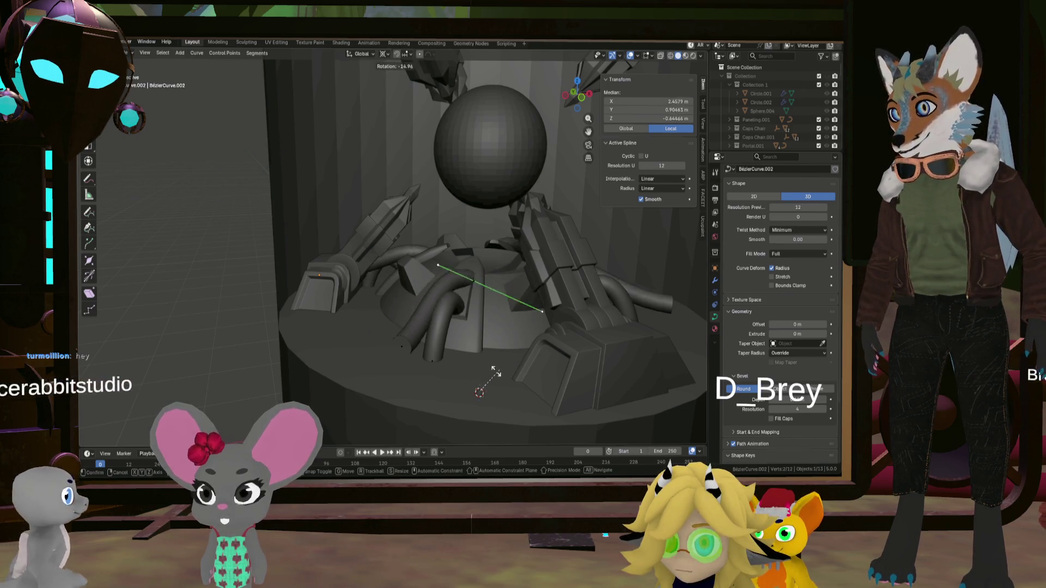
{"action": "left_click", "coordinate": [474, 211]}
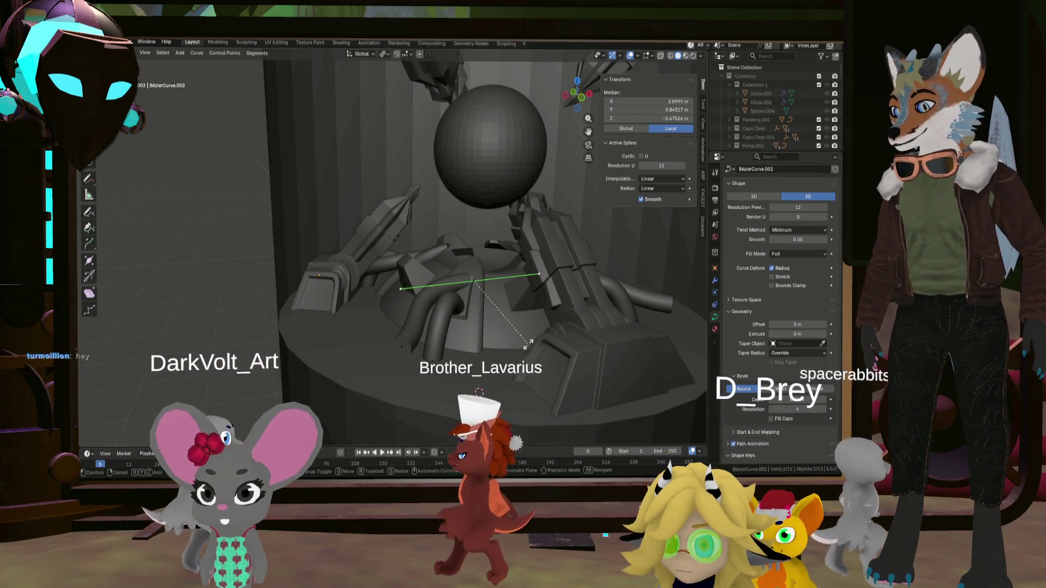
- Rotate the new pipe curve 90° around the Y axis
{"action": "key", "text": "r"}
{"action": "key", "text": "y"}
{"action": "key", "text": "9"}
{"action": "key", "text": "0"}
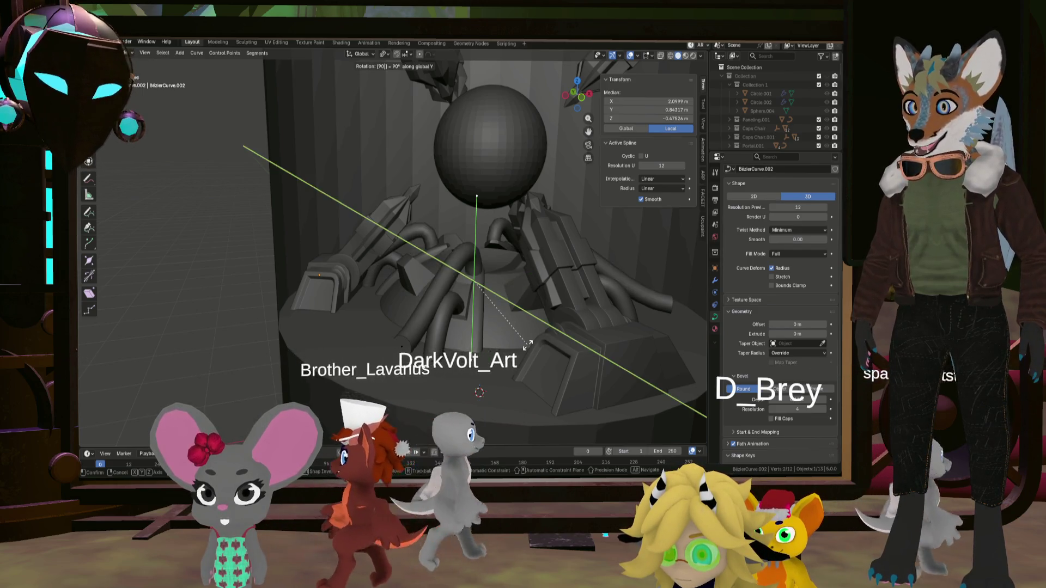
{"action": "key", "text": "Return"}
{"action": "middle_click_drag", "start_coordinate": [527, 344], "coordinate": [499, 325]}
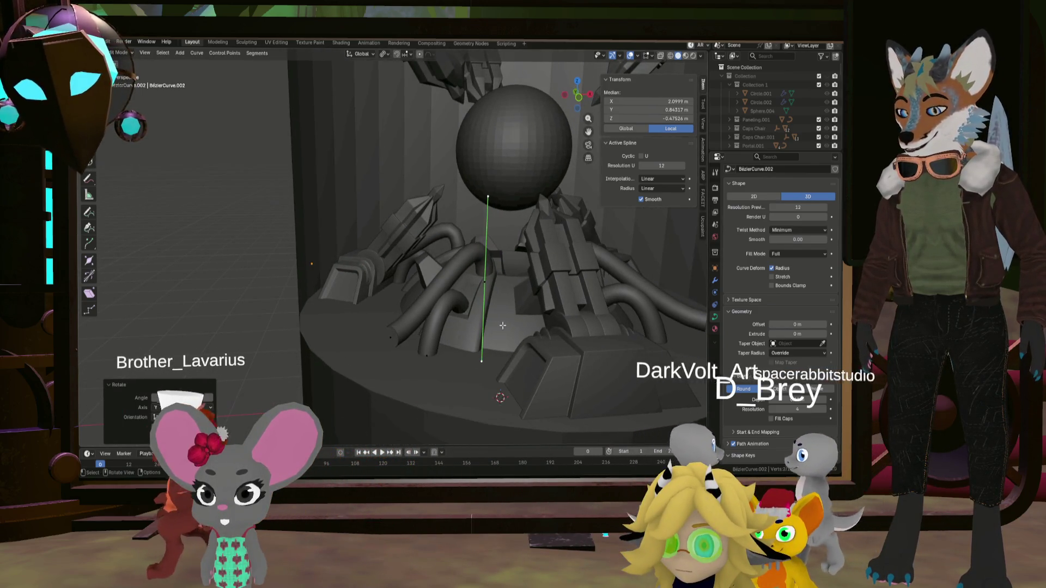
- Try a further 180° rotation around Y, then cancel it
{"action": "key", "text": "r"}
{"action": "key", "text": "y"}
{"action": "key", "text": "1"}
{"action": "key", "text": "8"}
{"action": "key", "text": "0"}
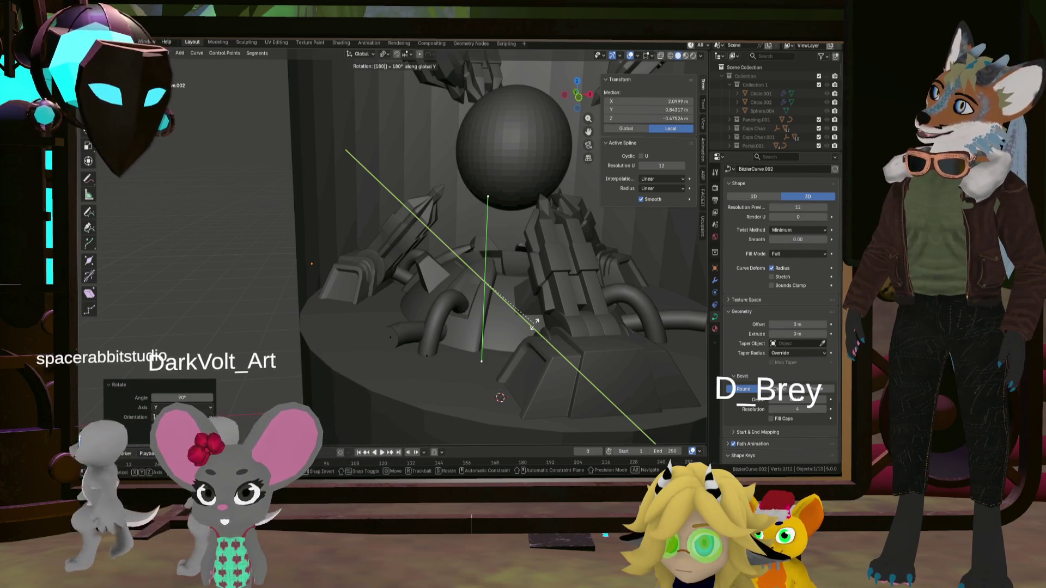
{"action": "key", "text": "Escape"}
- Select a single end control point and move it down toward the base
{"action": "mouse_move", "coordinate": [534, 323]}
{"action": "middle_mouse_down"}
{"action": "mouse_move", "coordinate": [499, 301]}
{"action": "mouse_move", "coordinate": [519, 285]}
{"action": "mouse_move", "coordinate": [496, 280]}
{"action": "mouse_move", "coordinate": [517, 280]}
{"action": "mouse_move", "coordinate": [531, 333]}
{"action": "mouse_move", "coordinate": [577, 354]}
{"action": "mouse_move", "coordinate": [522, 348]}
{"action": "mouse_move", "coordinate": [435, 296]}
{"action": "mouse_move", "coordinate": [466, 331]}
{"action": "mouse_move", "coordinate": [550, 372]}
{"action": "mouse_move", "coordinate": [511, 409]}
{"action": "middle_mouse_up"}
{"action": "left_click", "coordinate": [476, 280]}
{"action": "left_click", "coordinate": [518, 291]}
{"action": "key", "text": "g"}
{"action": "key", "text": "g"}
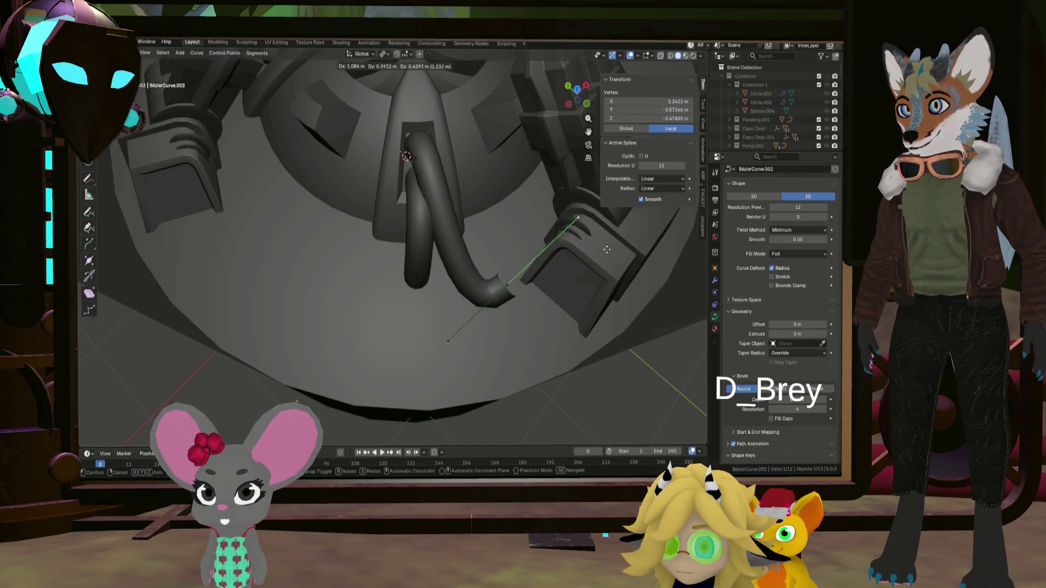
- Confirm the end point's move and reposition it again from a top-down view
{"action": "left_click", "coordinate": [607, 249]}
{"action": "middle_click_drag", "start_coordinate": [607, 249], "coordinate": [564, 215]}
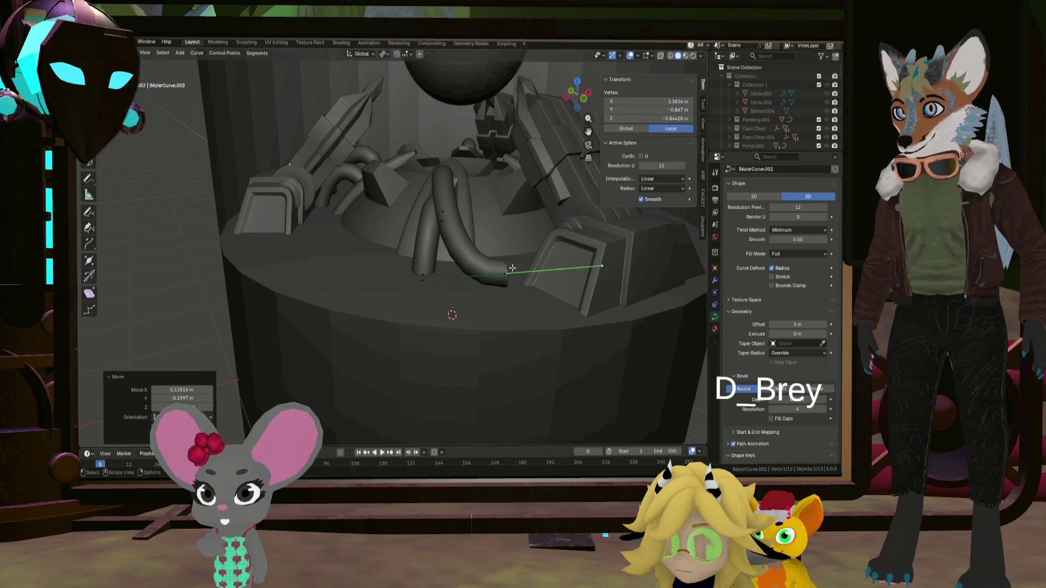
{"action": "mouse_move", "coordinate": [512, 268]}
{"action": "middle_mouse_down"}
{"action": "mouse_move", "coordinate": [555, 310]}
{"action": "mouse_move", "coordinate": [403, 304]}
{"action": "mouse_move", "coordinate": [430, 292]}
{"action": "mouse_move", "coordinate": [488, 292]}
{"action": "middle_mouse_up"}
{"action": "key", "text": "g"}
{"action": "key", "text": "g"}
{"action": "mouse_move", "coordinate": [613, 362]}
{"action": "middle_mouse_down"}
{"action": "mouse_move", "coordinate": [407, 270]}
{"action": "mouse_move", "coordinate": [509, 271]}
{"action": "middle_mouse_up"}
{"action": "key", "text": "g"}
{"action": "left_click", "coordinate": [446, 262]}
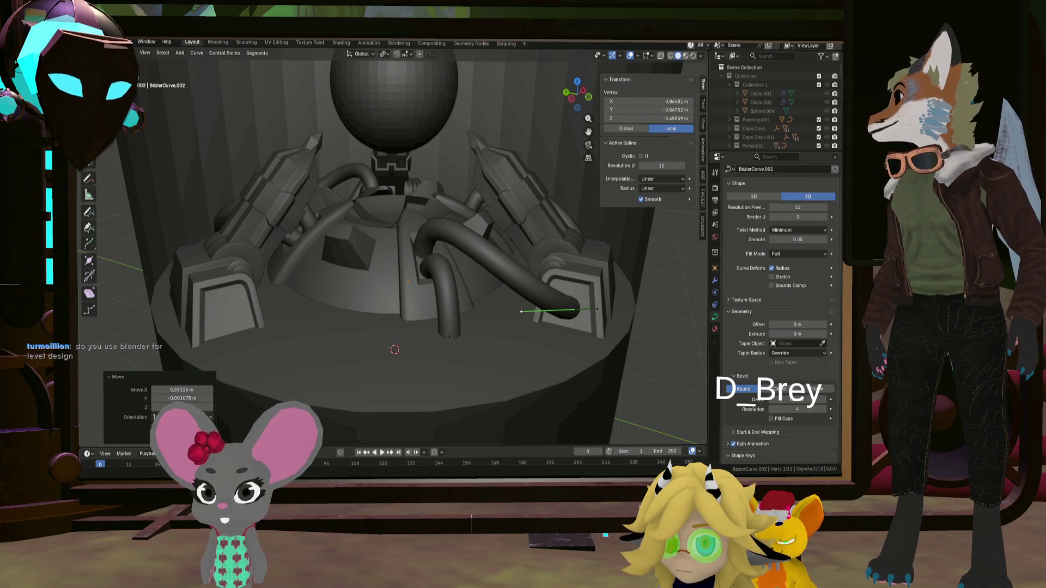
- Move the pipe's end point into the arm's connector and adjust the next control point
{"action": "mouse_move", "coordinate": [362, 241]}
{"action": "middle_mouse_down"}
{"action": "mouse_move", "coordinate": [292, 312]}
{"action": "mouse_move", "coordinate": [339, 344]}
{"action": "middle_mouse_up"}
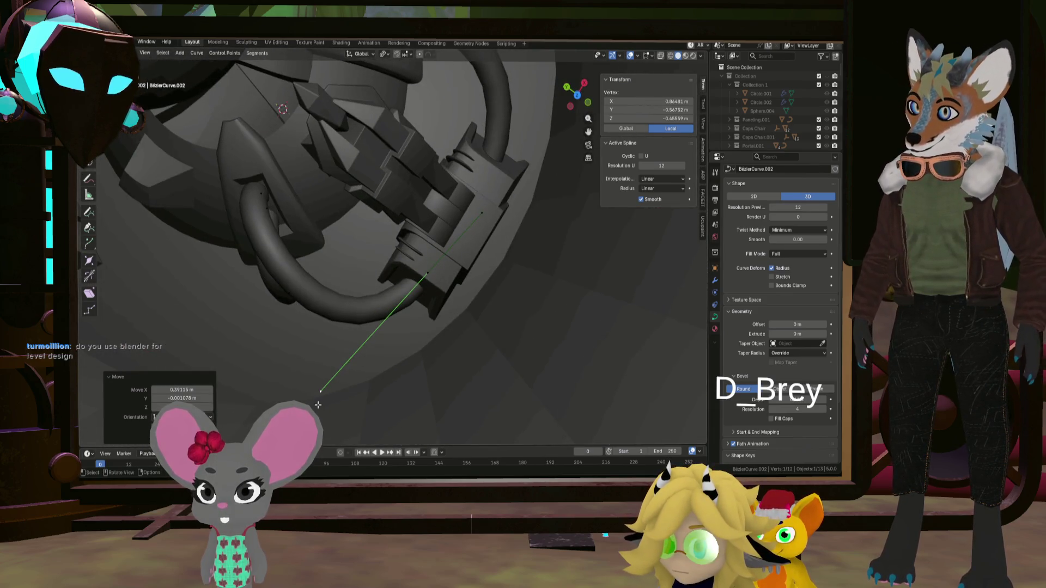
{"action": "key", "text": "g"}
{"action": "mouse_move", "coordinate": [321, 390]}
{"action": "middle_mouse_down"}
{"action": "mouse_move", "coordinate": [350, 396]}
{"action": "mouse_move", "coordinate": [395, 377]}
{"action": "mouse_move", "coordinate": [372, 365]}
{"action": "middle_mouse_up"}
{"action": "left_click", "coordinate": [362, 396]}
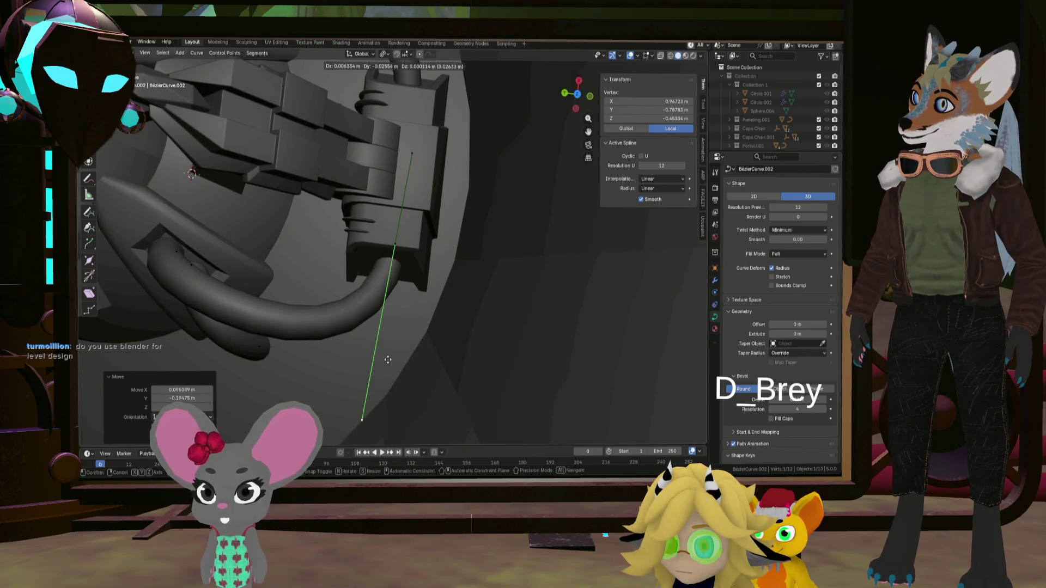
{"action": "left_click", "coordinate": [396, 255]}
{"action": "key", "text": "g"}
{"action": "left_click", "coordinate": [396, 243]}
{"action": "mouse_move", "coordinate": [396, 244]}
{"action": "middle_mouse_down"}
{"action": "mouse_move", "coordinate": [421, 271]}
{"action": "mouse_move", "coordinate": [321, 196]}
{"action": "middle_mouse_up"}
- Select other points on the pipe and check the tower from the side
{"action": "left_click", "coordinate": [422, 267]}
{"action": "left_click", "coordinate": [313, 187]}
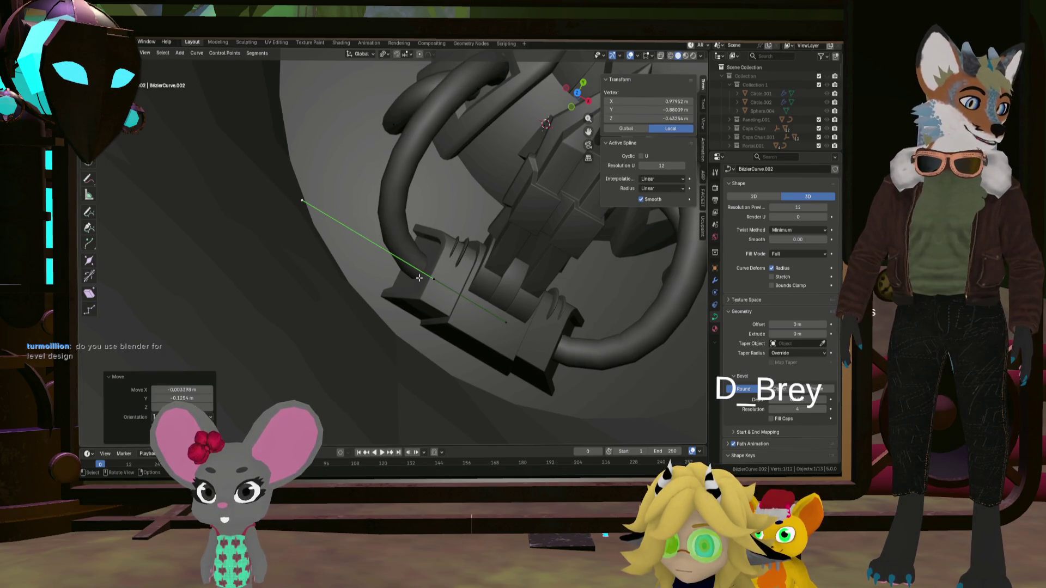
{"action": "scroll", "coordinate": [419, 278], "scroll_direction": "down", "scroll_amount": 10}
{"action": "middle_click_drag", "start_coordinate": [419, 278], "coordinate": [413, 250]}
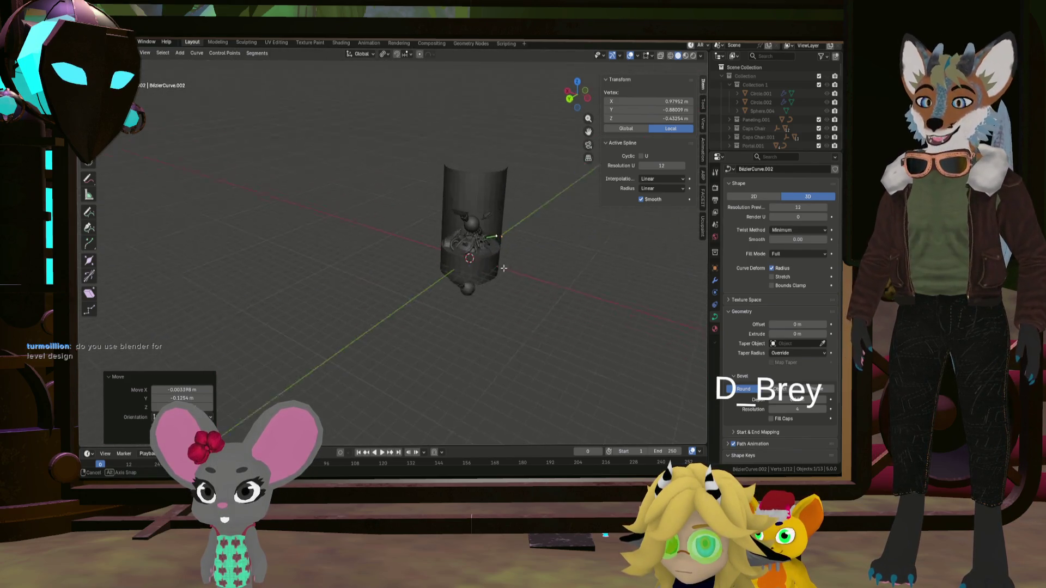
{"action": "scroll", "coordinate": [504, 268], "scroll_direction": "up", "scroll_amount": 5}
{"action": "mouse_move", "coordinate": [532, 249]}
{"action": "middle_mouse_down"}
{"action": "mouse_move", "coordinate": [585, 273]}
{"action": "mouse_move", "coordinate": [550, 292]}
{"action": "mouse_move", "coordinate": [561, 302]}
{"action": "mouse_move", "coordinate": [616, 287]}
{"action": "mouse_move", "coordinate": [623, 299]}
{"action": "mouse_move", "coordinate": [544, 301]}
{"action": "mouse_move", "coordinate": [572, 292]}
{"action": "mouse_move", "coordinate": [561, 295]}
{"action": "middle_mouse_up"}
{"action": "key", "text": "alt+a"}
{"action": "scroll", "coordinate": [560, 302], "scroll_direction": "up", "scroll_amount": 3}
{"action": "scroll", "coordinate": [445, 225], "scroll_direction": "up", "scroll_amount": 4}
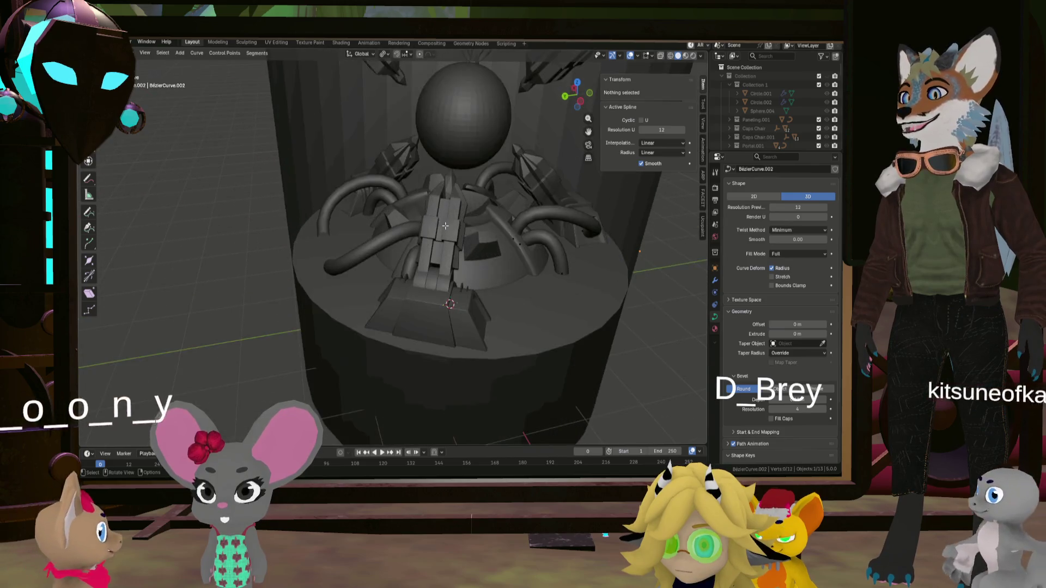
{"action": "mouse_move", "coordinate": [445, 225]}
{"action": "middle_mouse_down"}
{"action": "mouse_move", "coordinate": [641, 228]}
{"action": "mouse_move", "coordinate": [522, 250]}
{"action": "middle_mouse_up"}
{"action": "left_click", "coordinate": [522, 250]}
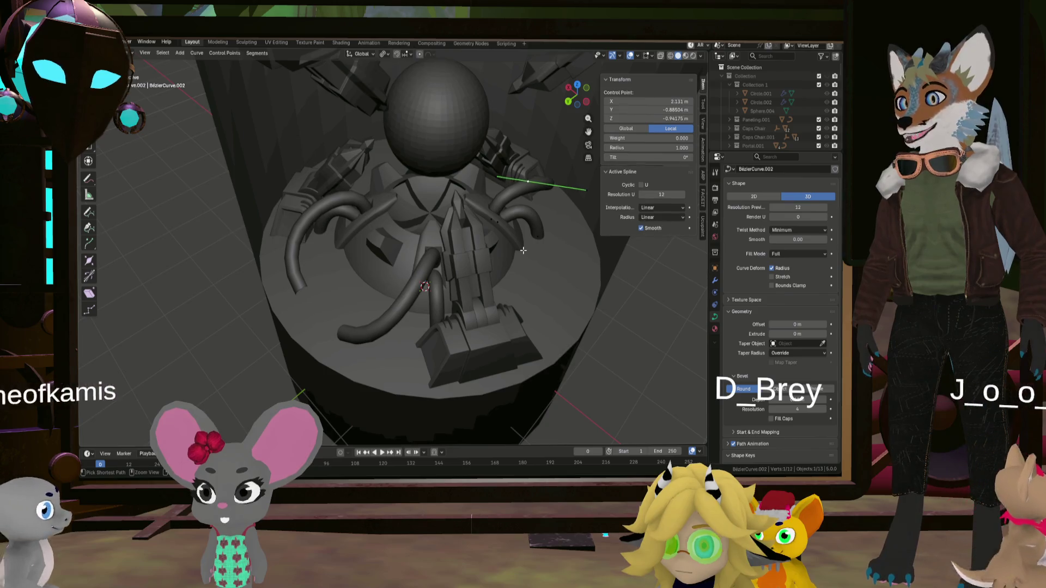
{"action": "mouse_move", "coordinate": [523, 250]}
{"action": "middle_mouse_down"}
{"action": "mouse_move", "coordinate": [498, 236]}
{"action": "mouse_move", "coordinate": [480, 276]}
{"action": "mouse_move", "coordinate": [497, 273]}
{"action": "middle_mouse_up"}
{"action": "scroll", "coordinate": [497, 273], "scroll_direction": "up", "scroll_amount": 3}
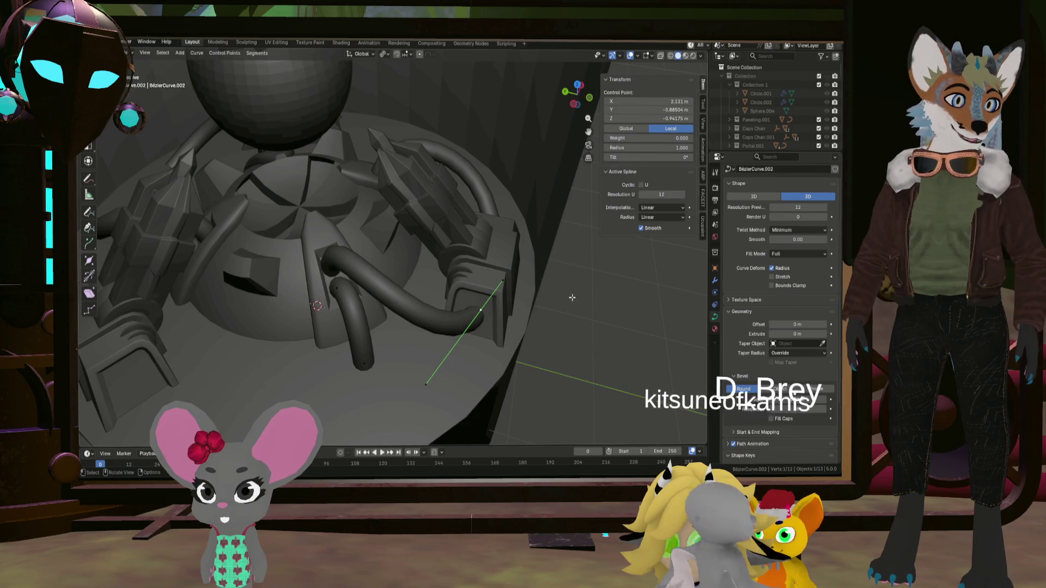
{"action": "scroll", "coordinate": [572, 297], "scroll_direction": "down", "scroll_amount": 5}
{"action": "middle_click_drag", "start_coordinate": [572, 297], "coordinate": [587, 262]}
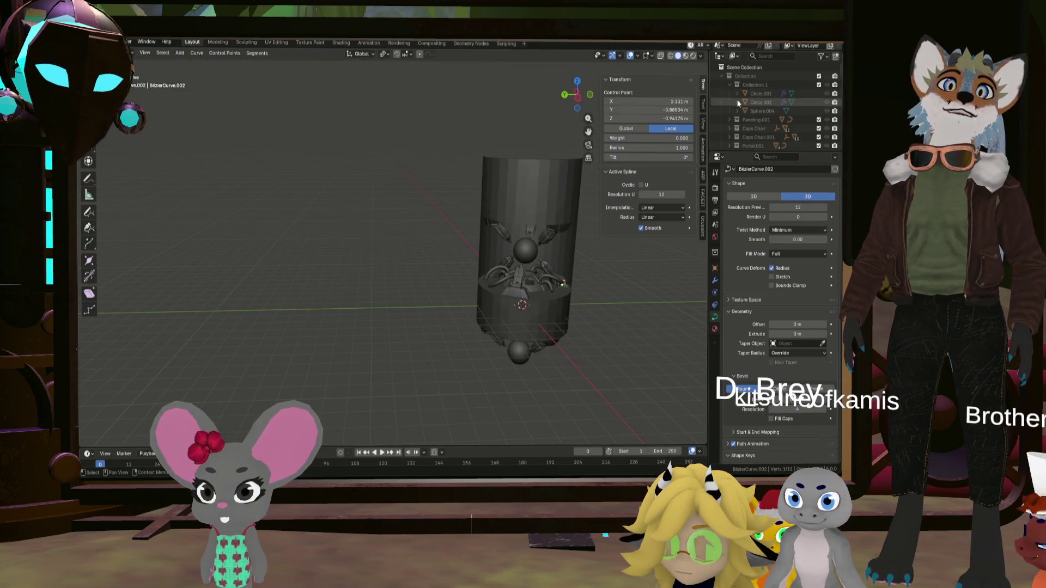
{"action": "scroll", "coordinate": [493, 213], "scroll_direction": "up", "scroll_amount": 6}
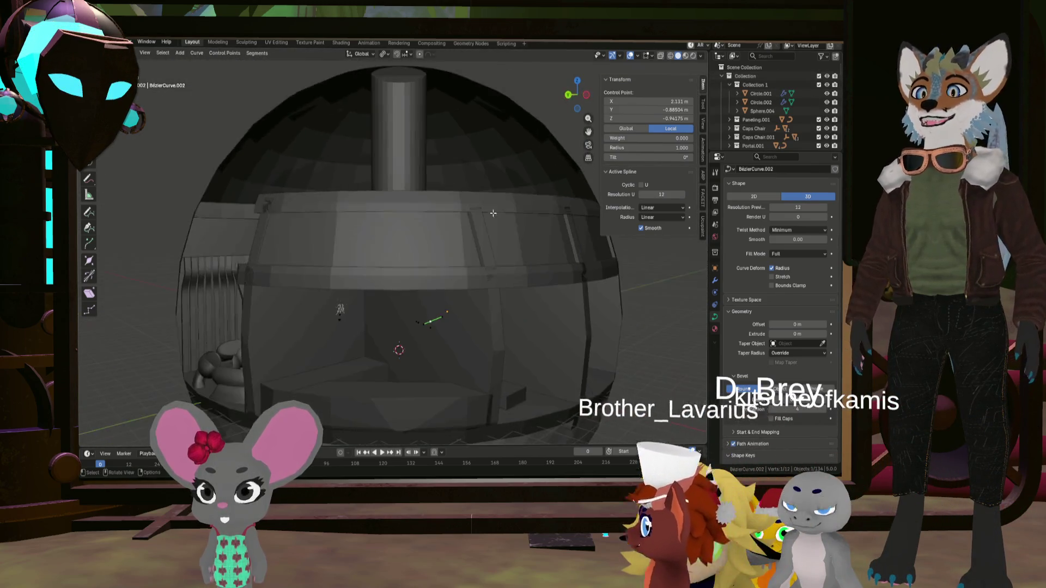
{"action": "middle_click_drag", "start_coordinate": [493, 213], "coordinate": [475, 324]}
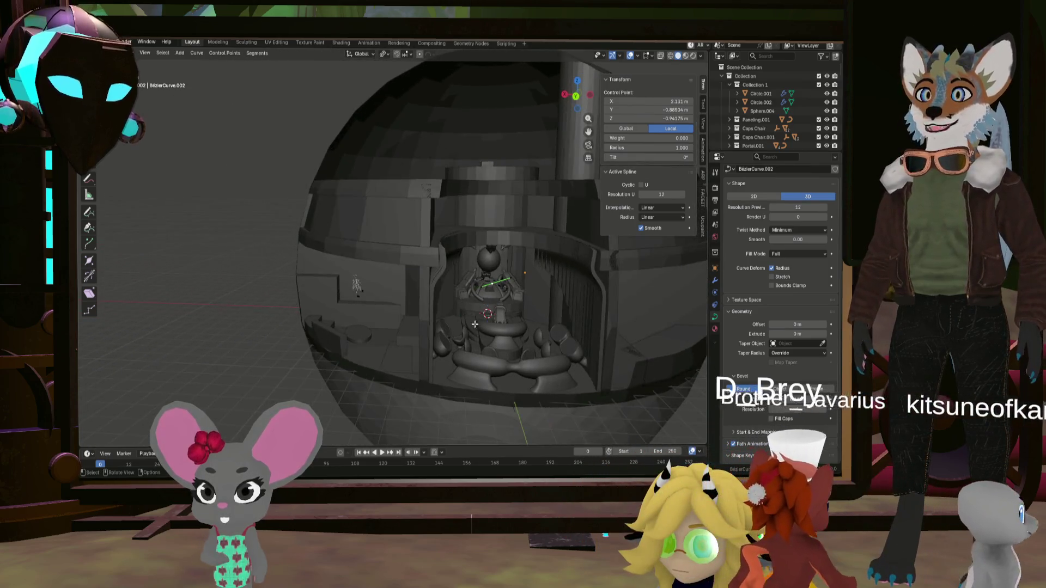
{"action": "scroll", "coordinate": [474, 324], "scroll_direction": "up", "scroll_amount": 3}
{"action": "scroll", "coordinate": [490, 316], "scroll_direction": "up", "scroll_amount": 3}
{"action": "scroll", "coordinate": [568, 290], "scroll_direction": "up", "scroll_amount": 1}
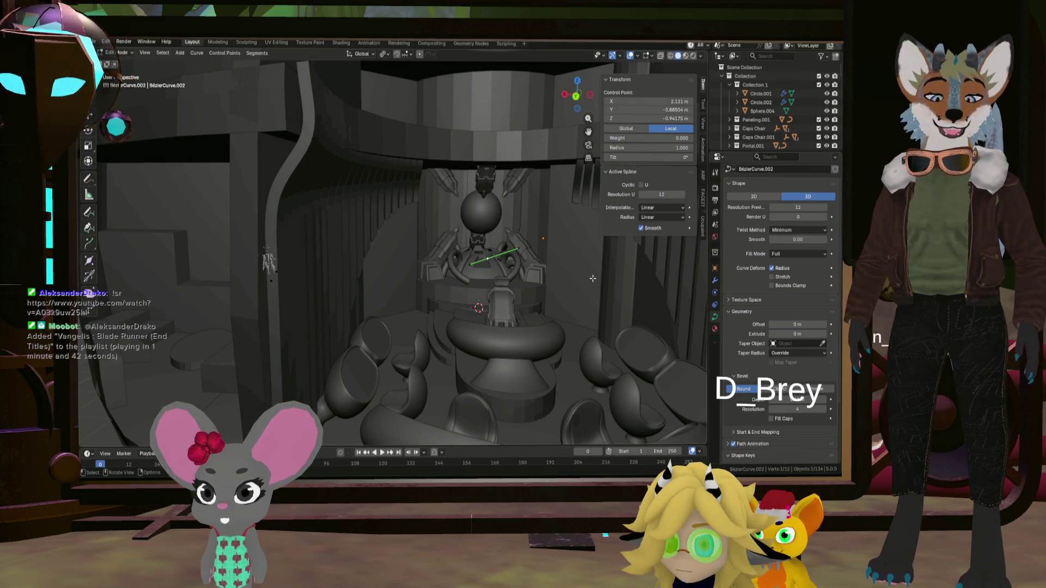
{"action": "middle_click_drag", "start_coordinate": [592, 278], "coordinate": [503, 264]}
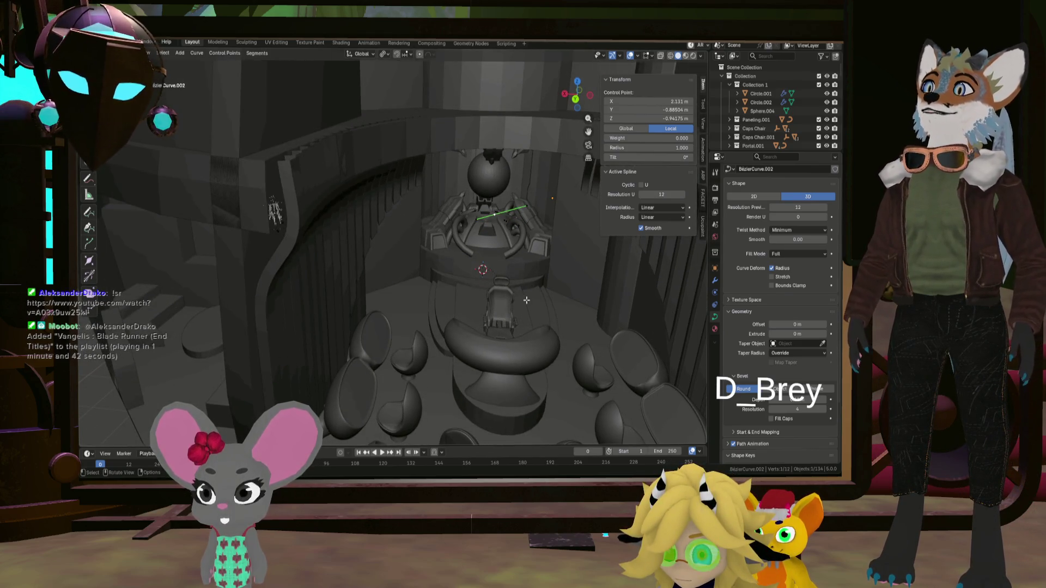
{"action": "mouse_move", "coordinate": [473, 308]}
{"action": "middle_mouse_down"}
{"action": "mouse_move", "coordinate": [460, 264]}
{"action": "mouse_move", "coordinate": [435, 262]}
{"action": "mouse_move", "coordinate": [507, 275]}
{"action": "middle_mouse_up"}
{"action": "scroll", "coordinate": [507, 275], "scroll_direction": "down", "scroll_amount": 10}
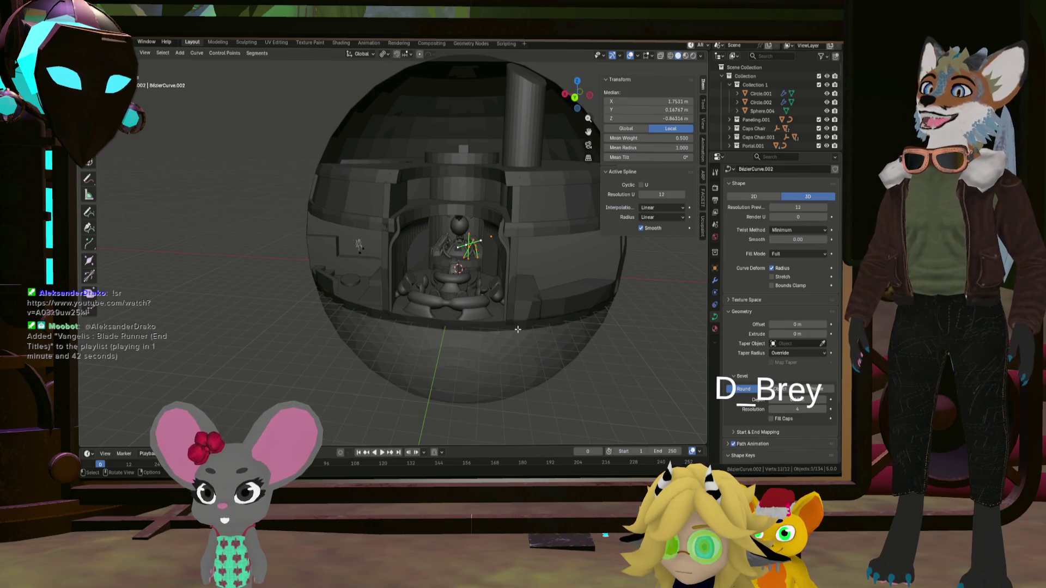
- Switch the curve back to Object Mode and select the Cube.034 panel
{"action": "right_click", "coordinate": [517, 329]}
{"action": "left_click", "coordinate": [549, 328]}
{"action": "key", "text": "Tab"}
{"action": "key", "text": "a"}
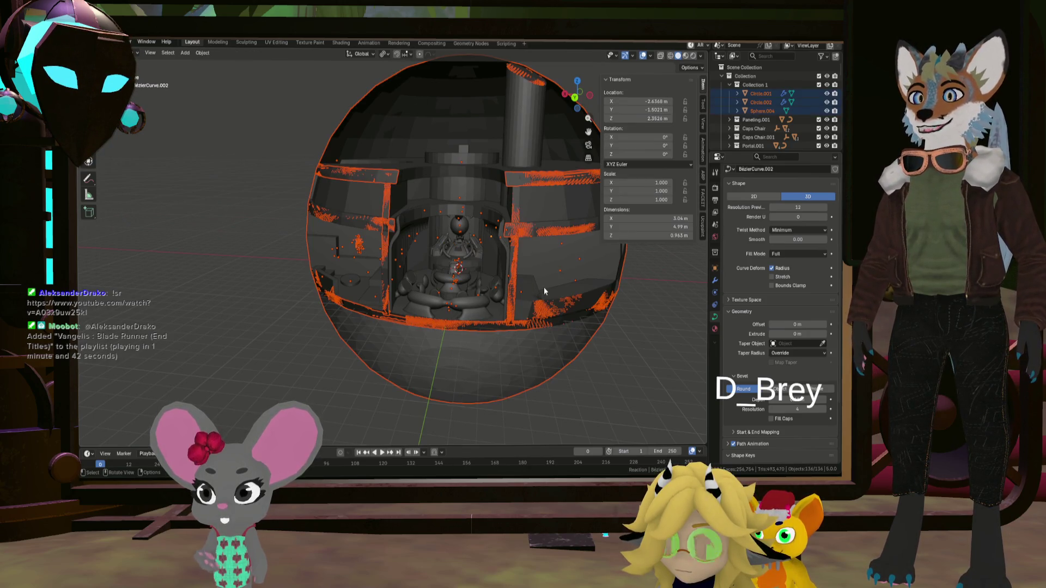
{"action": "middle_click_drag", "start_coordinate": [543, 286], "coordinate": [497, 309]}
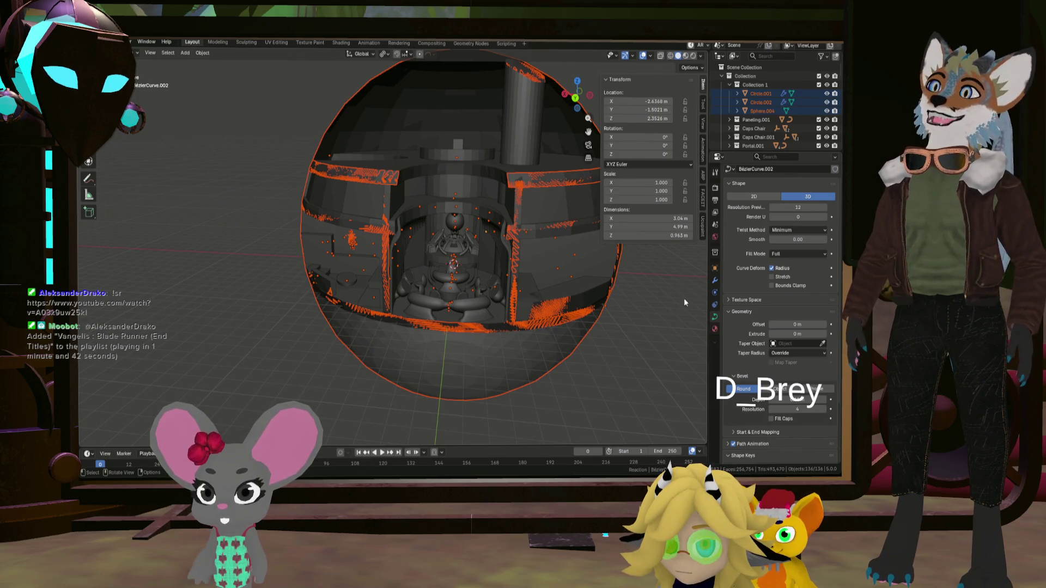
{"action": "left_click", "coordinate": [558, 301]}
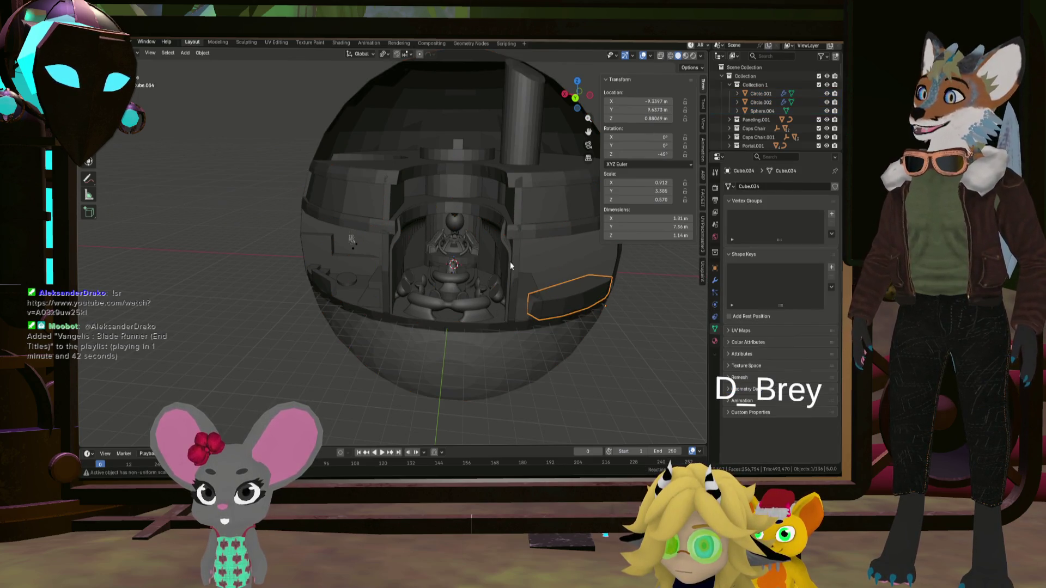
- Isolate the Sphere.007 reactor base in local view
{"action": "scroll", "coordinate": [479, 234], "scroll_direction": "up", "scroll_amount": 6}
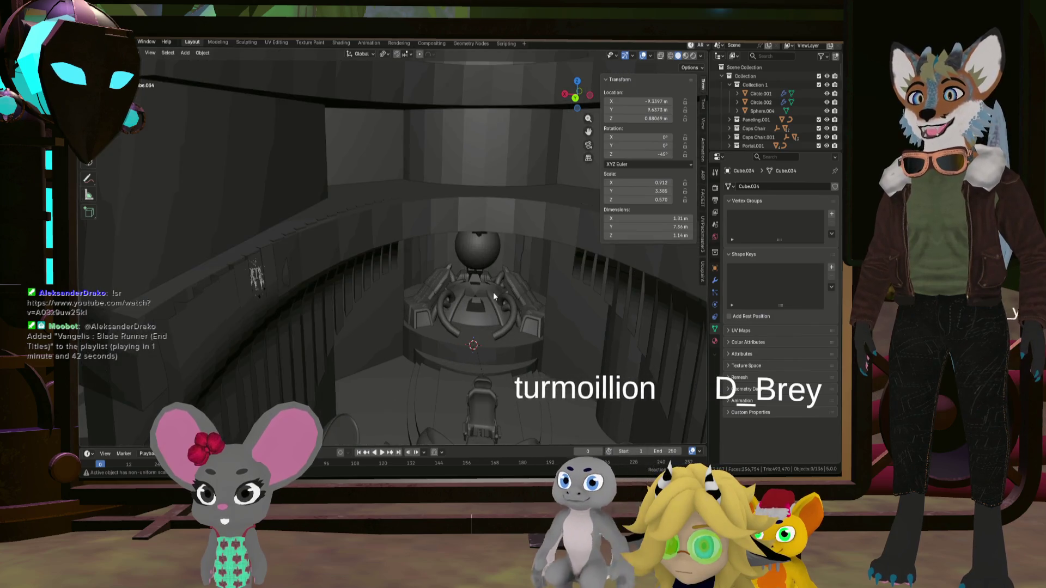
{"action": "left_click", "coordinate": [474, 327]}
{"action": "key", "text": "KP_Divide"}
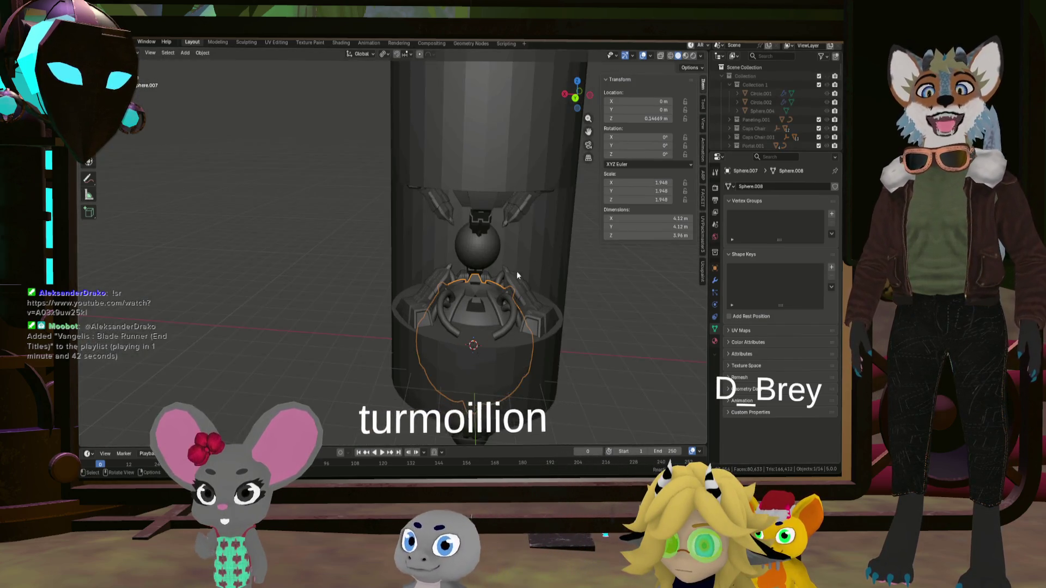
{"action": "mouse_move", "coordinate": [403, 256]}
{"action": "middle_mouse_down"}
{"action": "mouse_move", "coordinate": [467, 272]}
{"action": "mouse_move", "coordinate": [461, 266]}
{"action": "middle_mouse_up"}
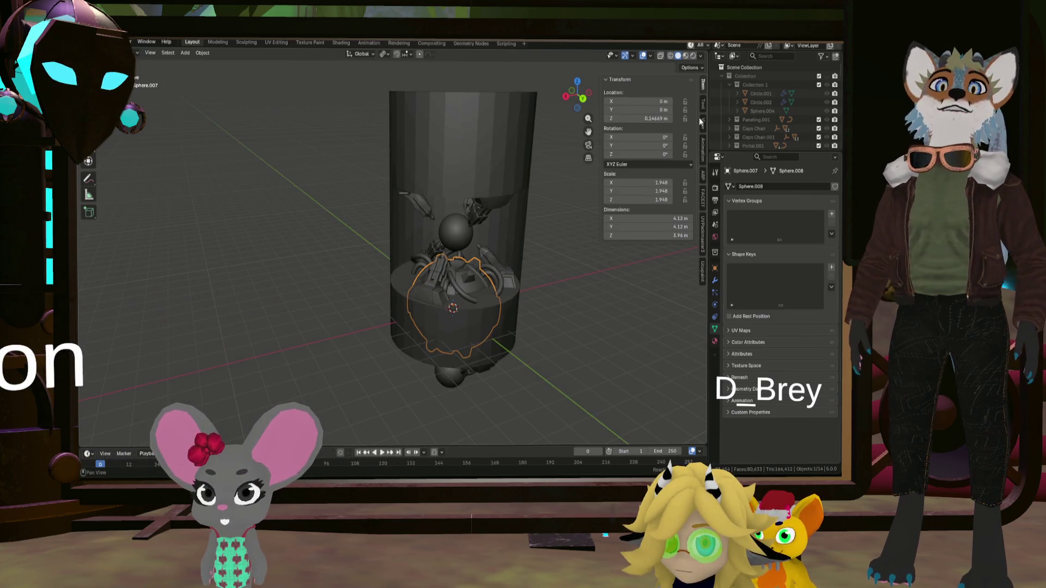
{"action": "scroll", "coordinate": [818, 101], "scroll_direction": "down", "scroll_amount": 10}
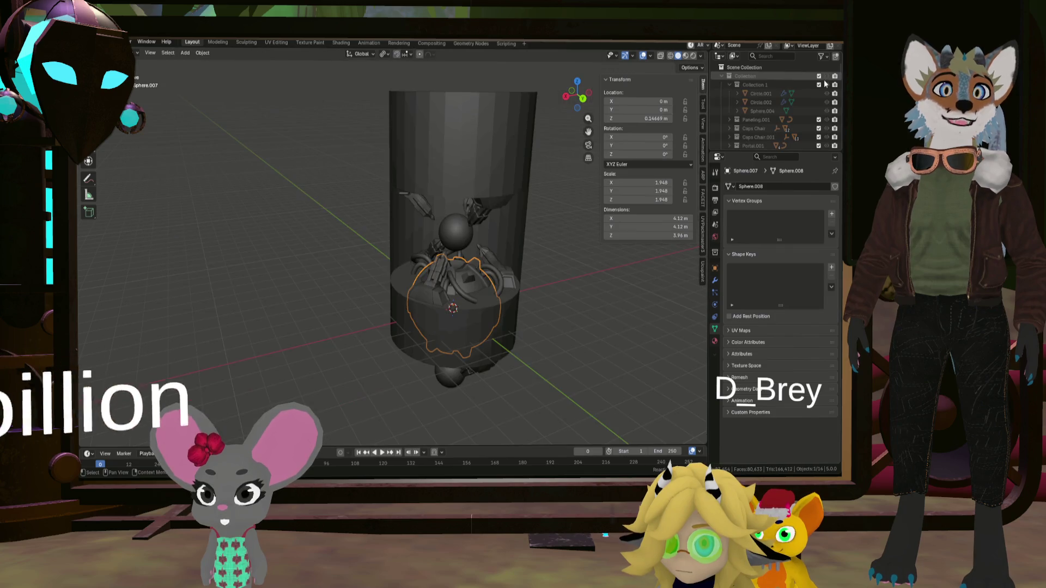
{"action": "scroll", "coordinate": [821, 126], "scroll_direction": "up", "scroll_amount": 5}
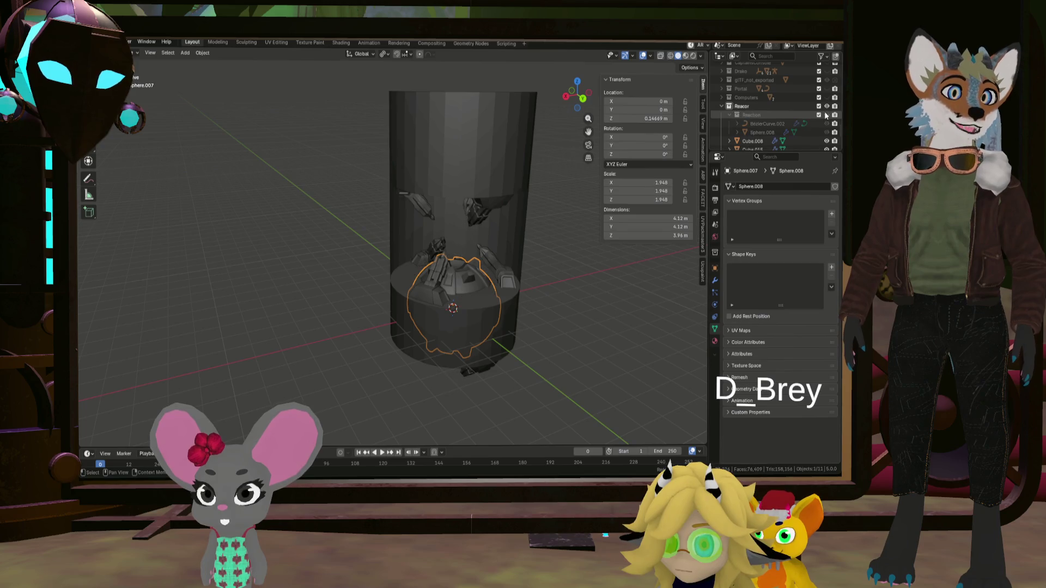
- Hide the Reactor collection and the chair in the Outliner
{"action": "left_click", "coordinate": [826, 107]}
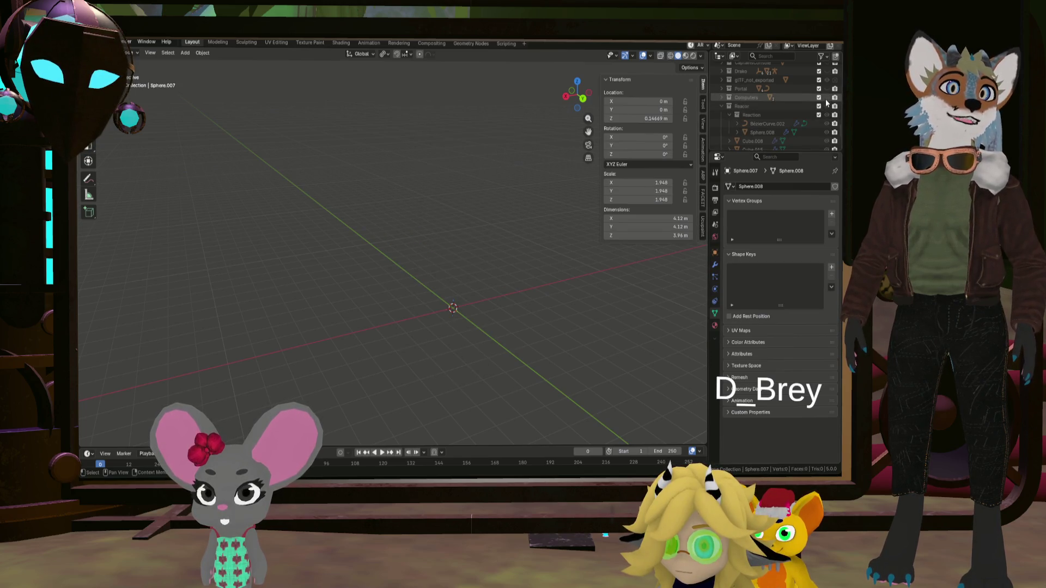
{"action": "left_click", "coordinate": [826, 103]}
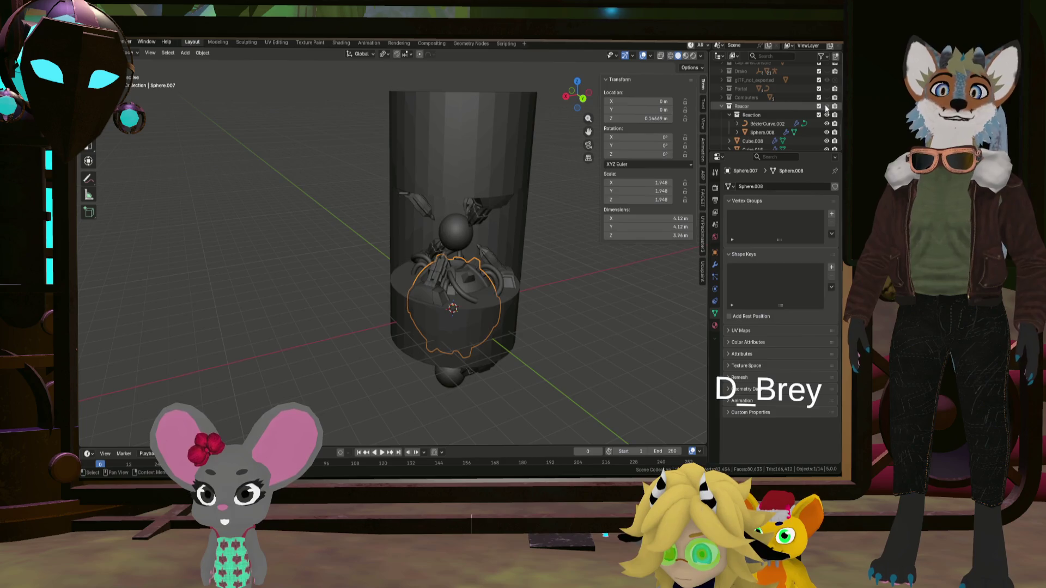
{"action": "left_click", "coordinate": [826, 101]}
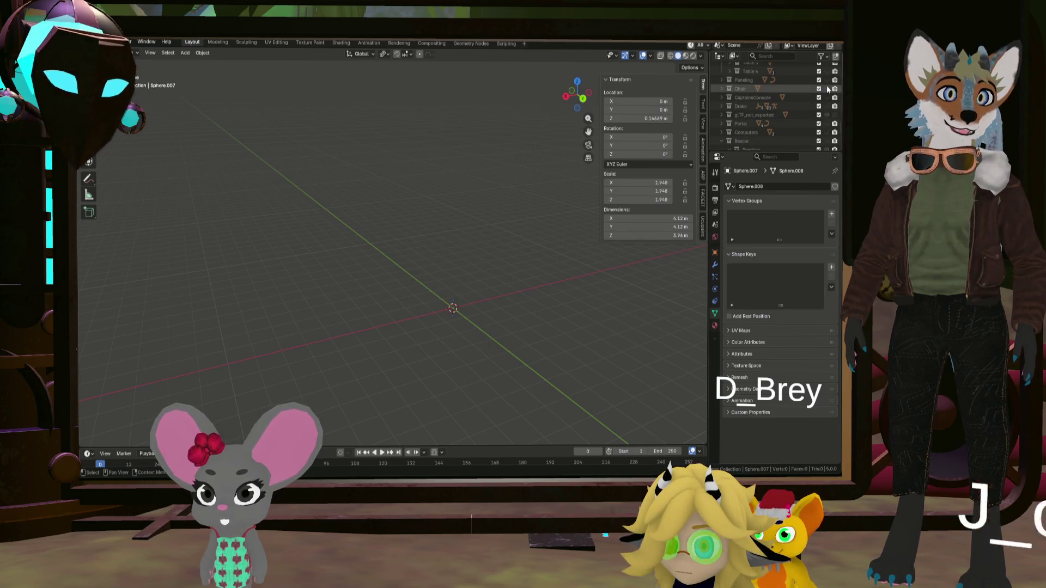
{"action": "scroll", "coordinate": [452, 264], "scroll_direction": "up", "scroll_amount": 5}
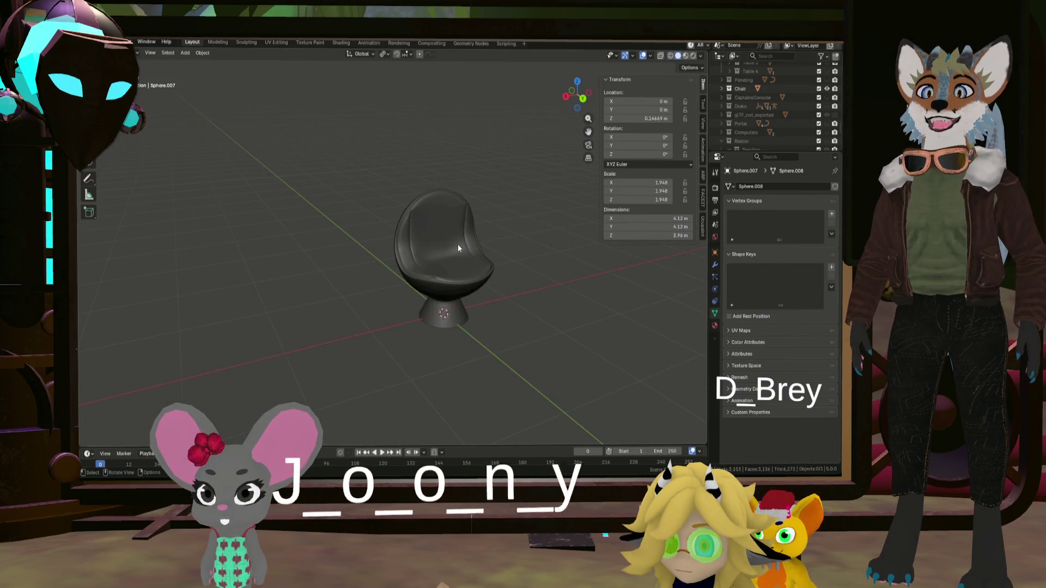
{"action": "mouse_move", "coordinate": [457, 244]}
{"action": "middle_mouse_down"}
{"action": "mouse_move", "coordinate": [502, 227]}
{"action": "mouse_move", "coordinate": [441, 253]}
{"action": "middle_mouse_up"}
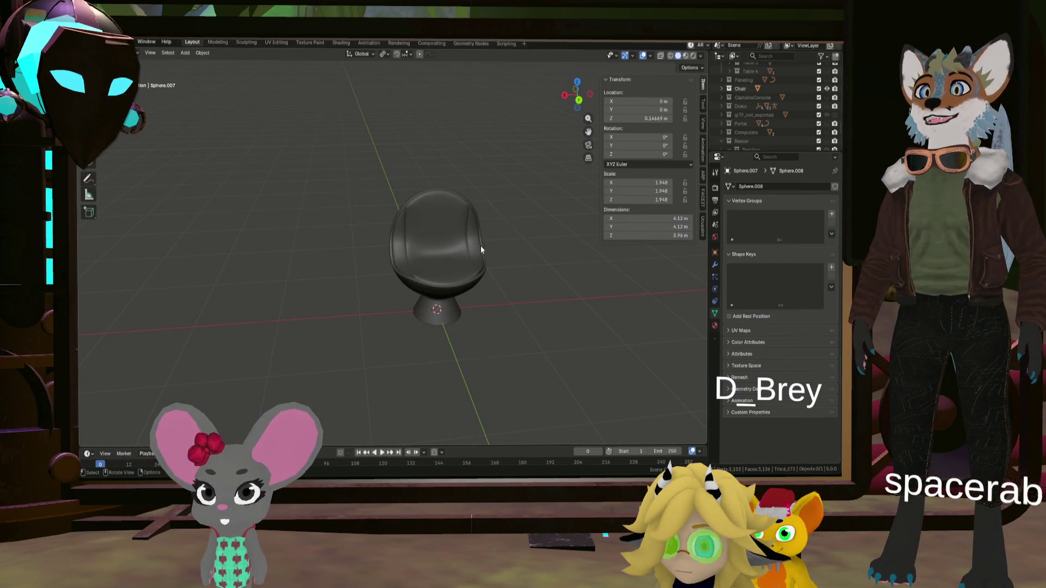
{"action": "left_click", "coordinate": [827, 90]}
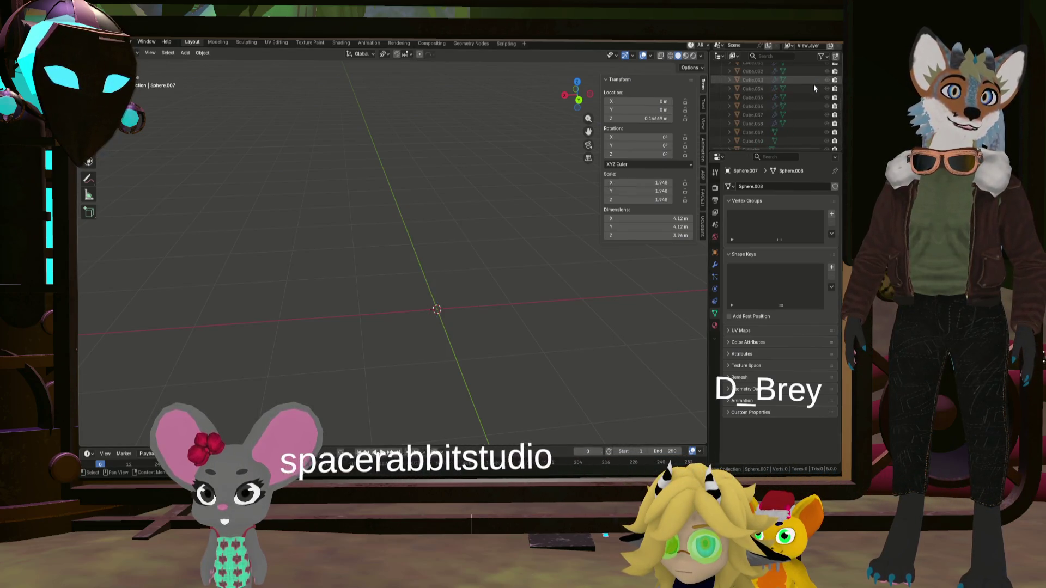
{"action": "scroll", "coordinate": [814, 87], "scroll_direction": "up", "scroll_amount": 8}
- Show Collection 1 again and view the room from several angles
{"action": "left_click", "coordinate": [818, 84]}
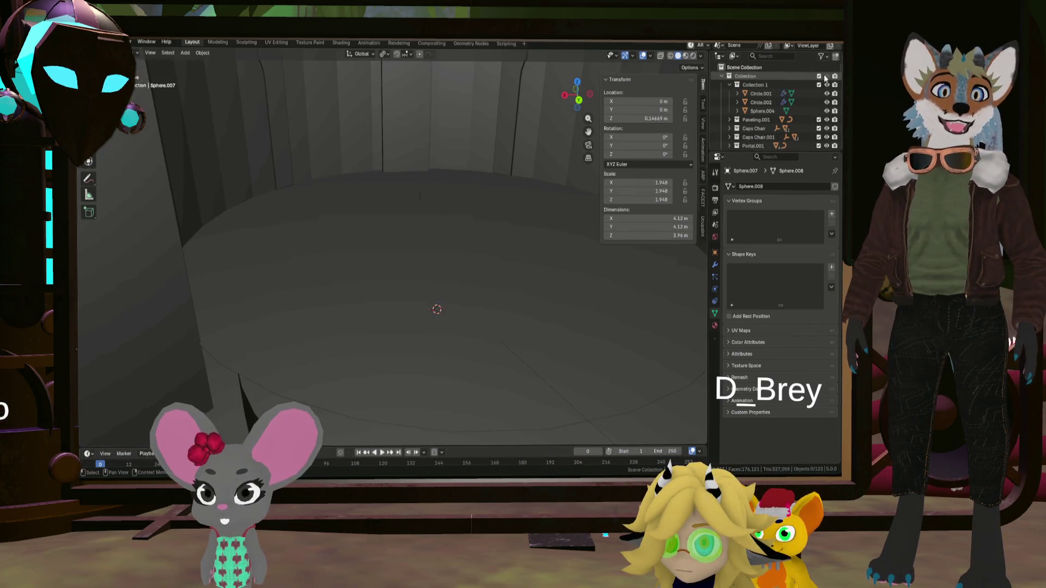
{"action": "middle_click_drag", "start_coordinate": [515, 270], "coordinate": [543, 294]}
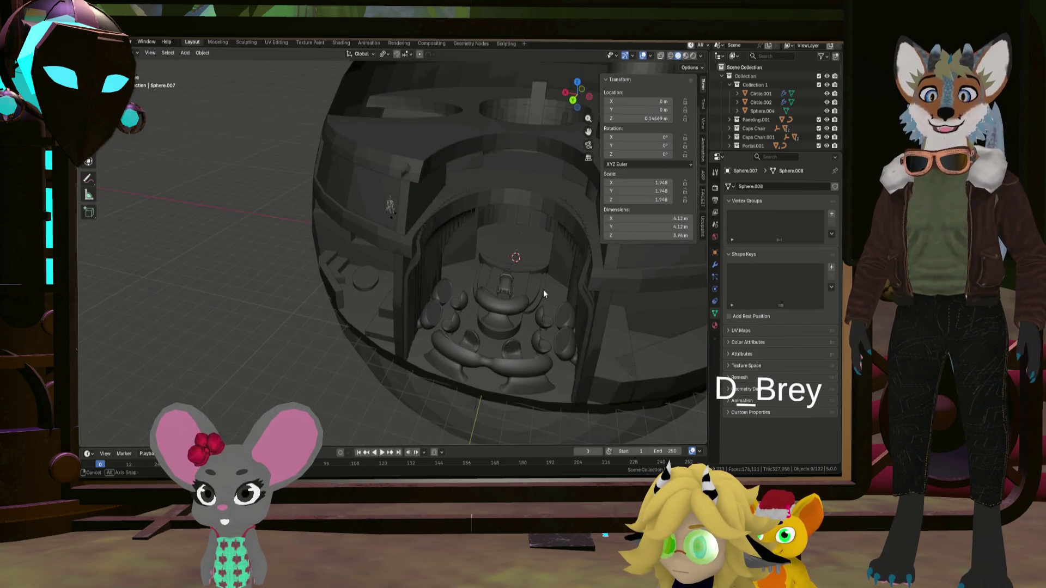
{"action": "scroll", "coordinate": [508, 349], "scroll_direction": "up", "scroll_amount": 8}
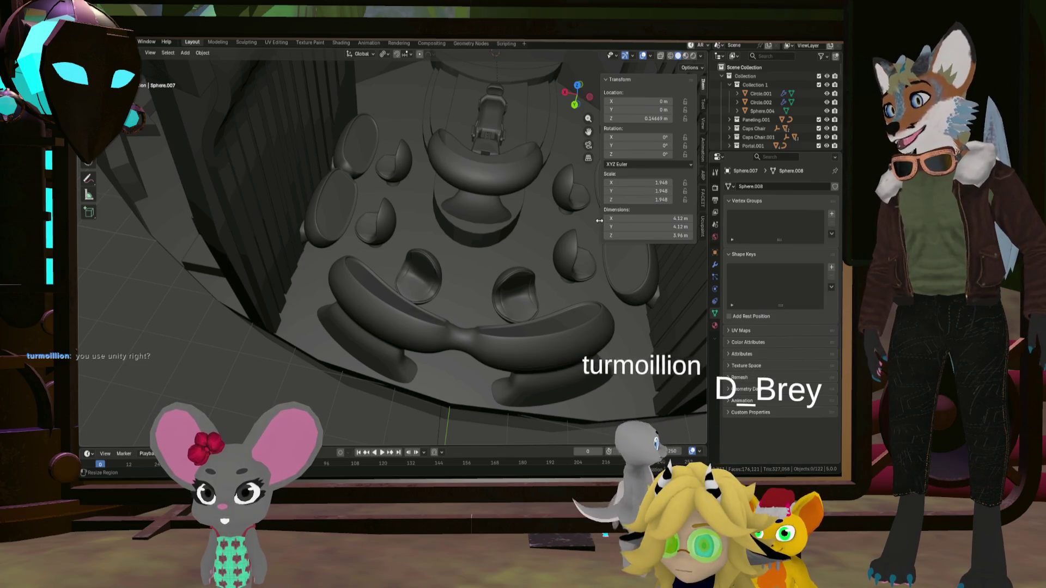
{"action": "scroll", "coordinate": [539, 286], "scroll_direction": "down", "scroll_amount": 6}
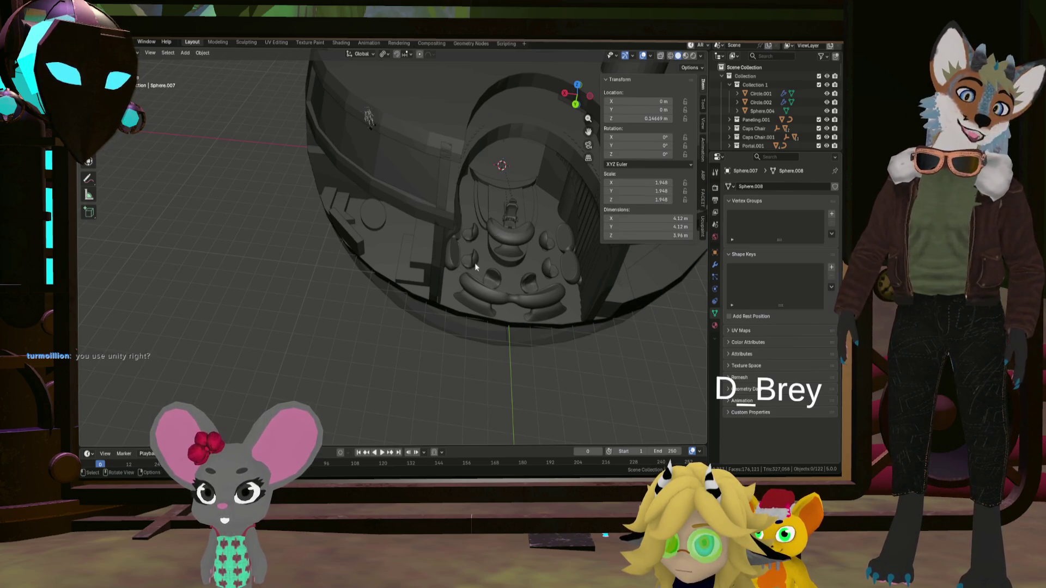
{"action": "mouse_move", "coordinate": [475, 263]}
{"action": "middle_mouse_down"}
{"action": "mouse_move", "coordinate": [537, 224]}
{"action": "mouse_move", "coordinate": [397, 285]}
{"action": "mouse_move", "coordinate": [526, 238]}
{"action": "mouse_move", "coordinate": [505, 292]}
{"action": "mouse_move", "coordinate": [491, 296]}
{"action": "middle_mouse_up"}
{"action": "scroll", "coordinate": [523, 232], "scroll_direction": "up", "scroll_amount": 4}
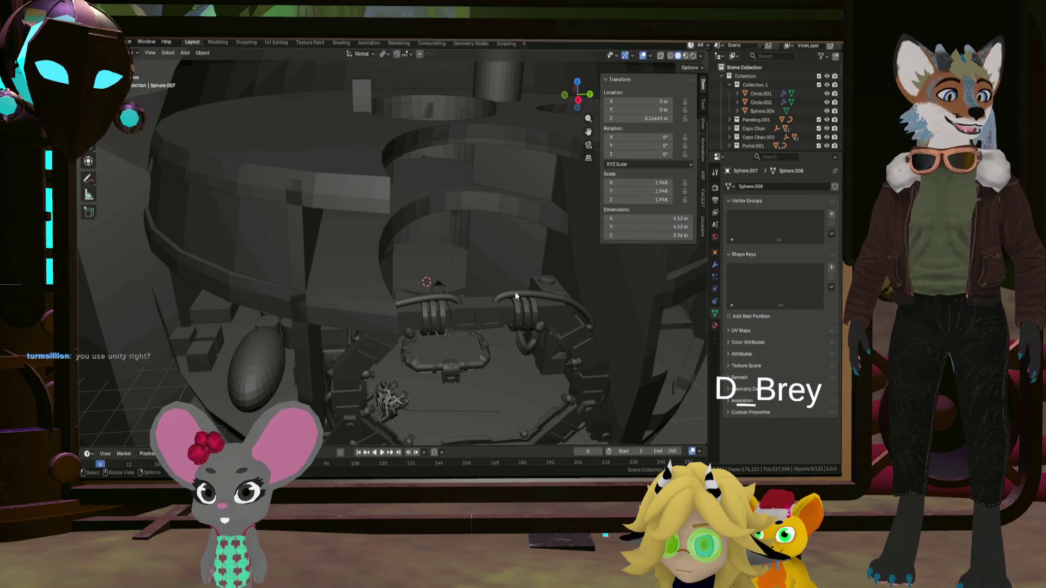
{"action": "mouse_move", "coordinate": [556, 260]}
{"action": "middle_mouse_down"}
{"action": "mouse_move", "coordinate": [540, 276]}
{"action": "mouse_move", "coordinate": [532, 249]}
{"action": "middle_mouse_up"}
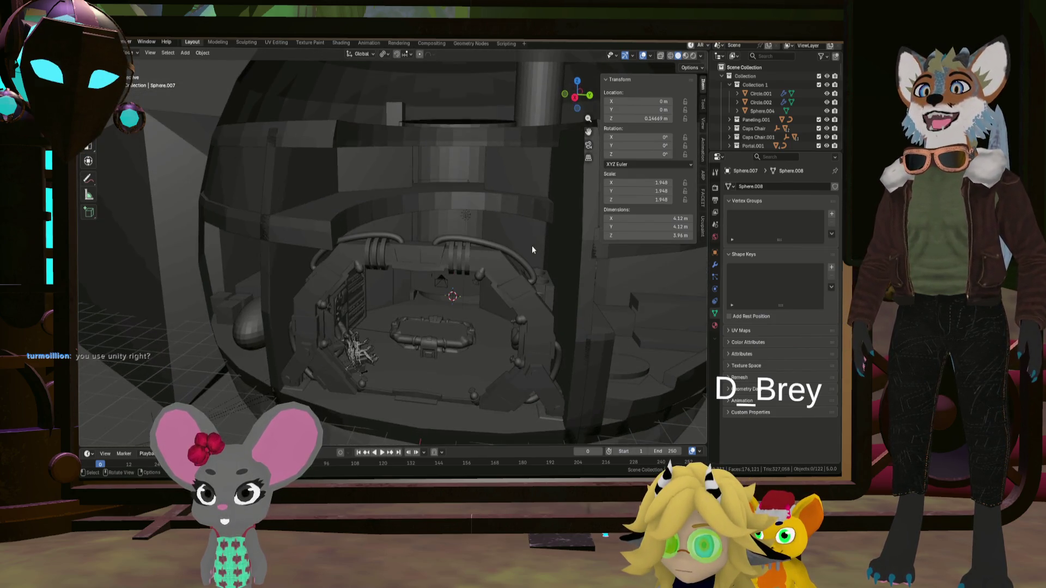
- Hide the whole Collection so only the empty grid remains
{"action": "left_click", "coordinate": [827, 77]}
{"action": "scroll", "coordinate": [807, 141], "scroll_direction": "down", "scroll_amount": 5}
{"action": "scroll", "coordinate": [813, 129], "scroll_direction": "up", "scroll_amount": 6}
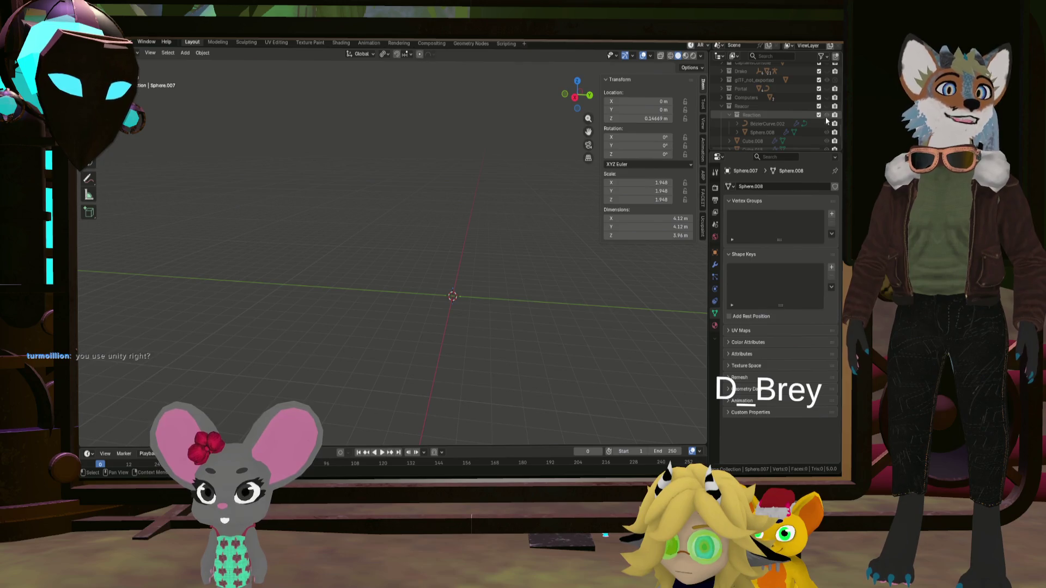
- Unhide the Reaction collection and enter Edit Mode on the pipe curve
{"action": "left_click", "coordinate": [827, 115]}
{"action": "mouse_move", "coordinate": [491, 245]}
{"action": "middle_mouse_down"}
{"action": "mouse_move", "coordinate": [502, 250]}
{"action": "mouse_move", "coordinate": [428, 250]}
{"action": "mouse_move", "coordinate": [534, 263]}
{"action": "mouse_move", "coordinate": [454, 250]}
{"action": "mouse_move", "coordinate": [422, 262]}
{"action": "mouse_move", "coordinate": [428, 234]}
{"action": "mouse_move", "coordinate": [452, 317]}
{"action": "mouse_move", "coordinate": [417, 293]}
{"action": "mouse_move", "coordinate": [344, 280]}
{"action": "mouse_move", "coordinate": [489, 274]}
{"action": "mouse_move", "coordinate": [332, 276]}
{"action": "mouse_move", "coordinate": [452, 223]}
{"action": "mouse_move", "coordinate": [513, 226]}
{"action": "mouse_move", "coordinate": [433, 276]}
{"action": "mouse_move", "coordinate": [472, 287]}
{"action": "middle_mouse_up"}
{"action": "scroll", "coordinate": [428, 249], "scroll_direction": "up", "scroll_amount": 5}
{"action": "scroll", "coordinate": [489, 308], "scroll_direction": "up", "scroll_amount": 3}
{"action": "left_click", "coordinate": [454, 229]}
{"action": "key", "text": "Tab"}
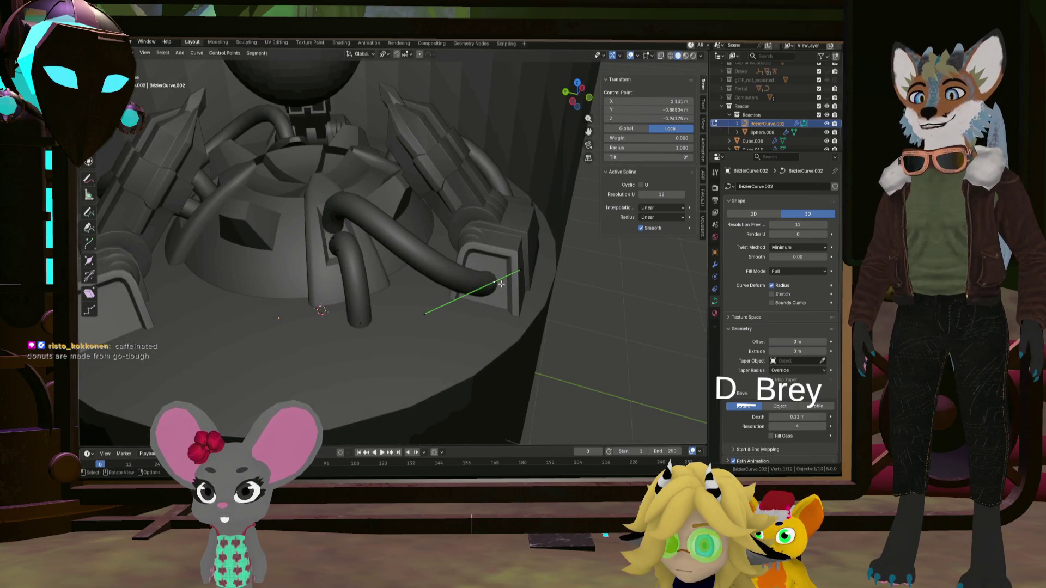
- Move one pipe control point to a new position
{"action": "middle_click_drag", "start_coordinate": [521, 199], "coordinate": [479, 213]}
{"action": "key", "text": "g"}
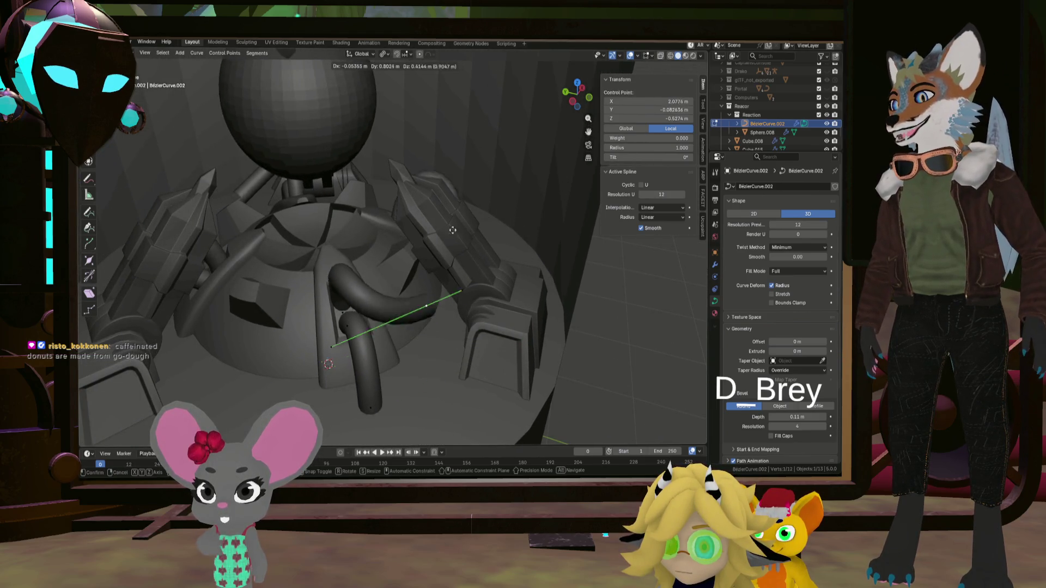
{"action": "left_click", "coordinate": [420, 198]}
{"action": "middle_click_drag", "start_coordinate": [420, 198], "coordinate": [386, 267]}
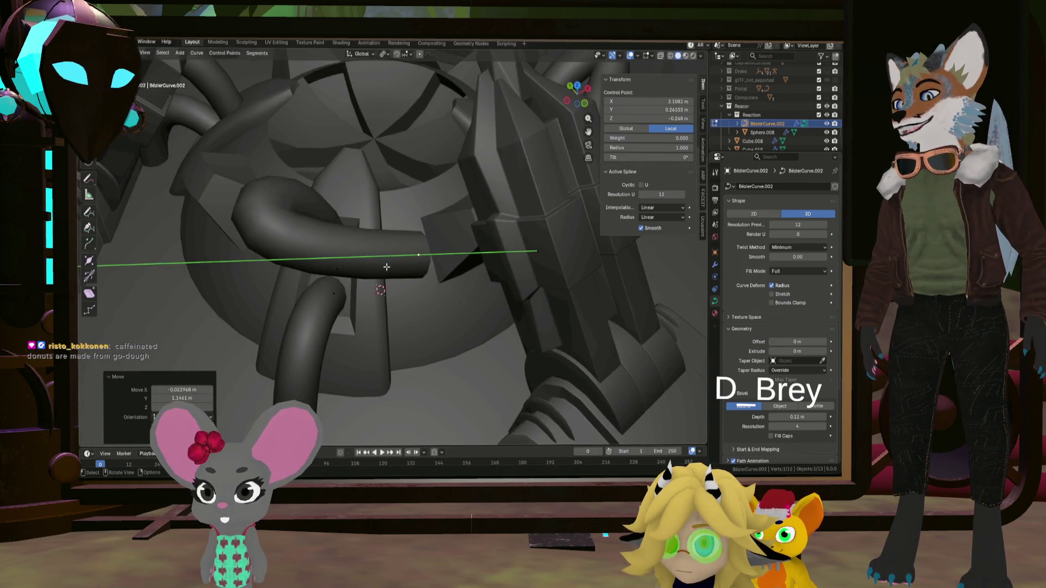
- Move both pipe end points and scale them further apart
{"action": "left_click", "coordinate": [498, 272]}
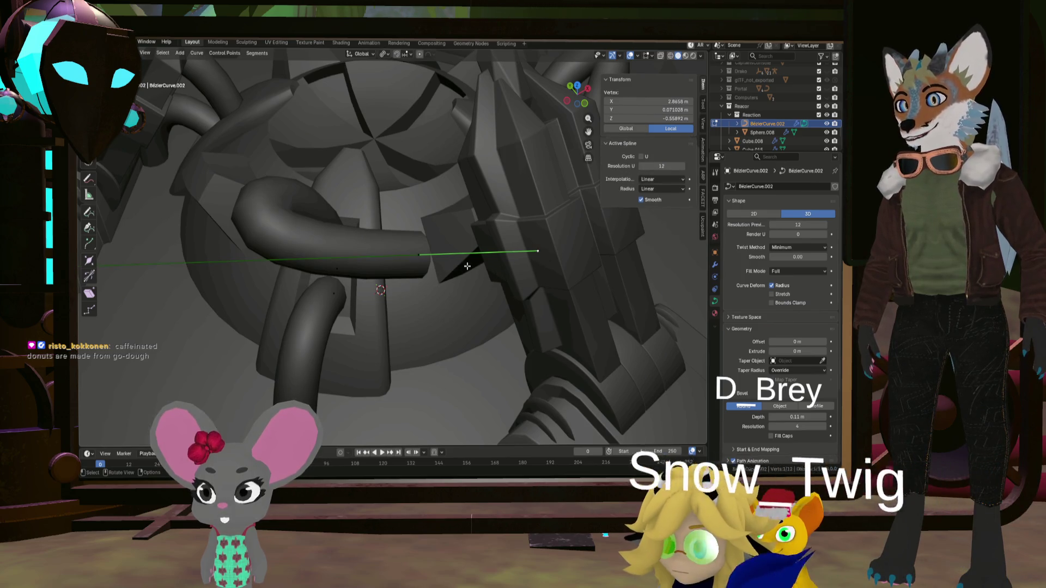
{"action": "middle_click_drag", "start_coordinate": [260, 257], "coordinate": [218, 258]}
{"action": "left_click", "coordinate": [115, 262], "text": "shift"}
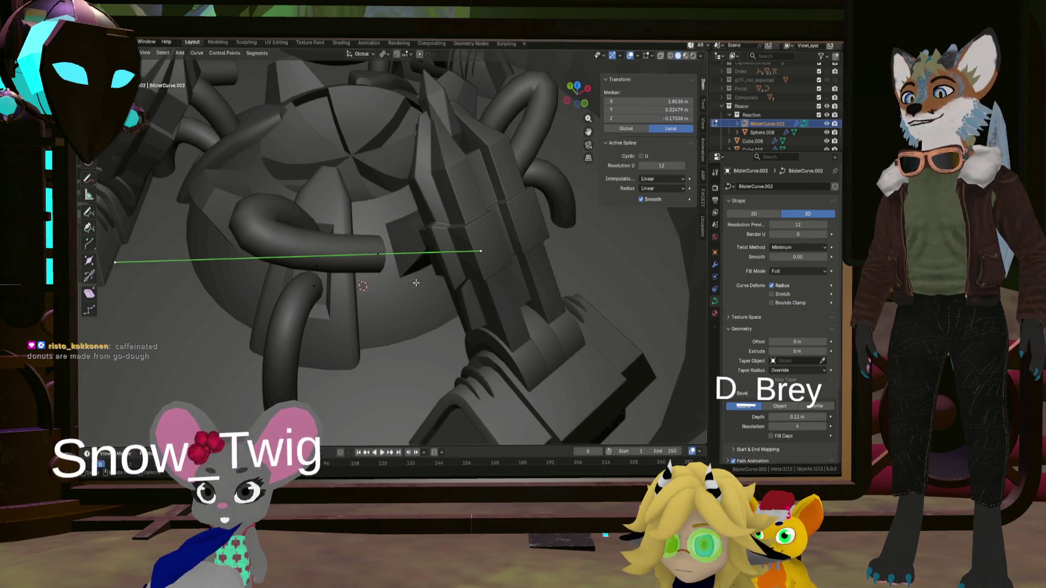
{"action": "key", "text": "g"}
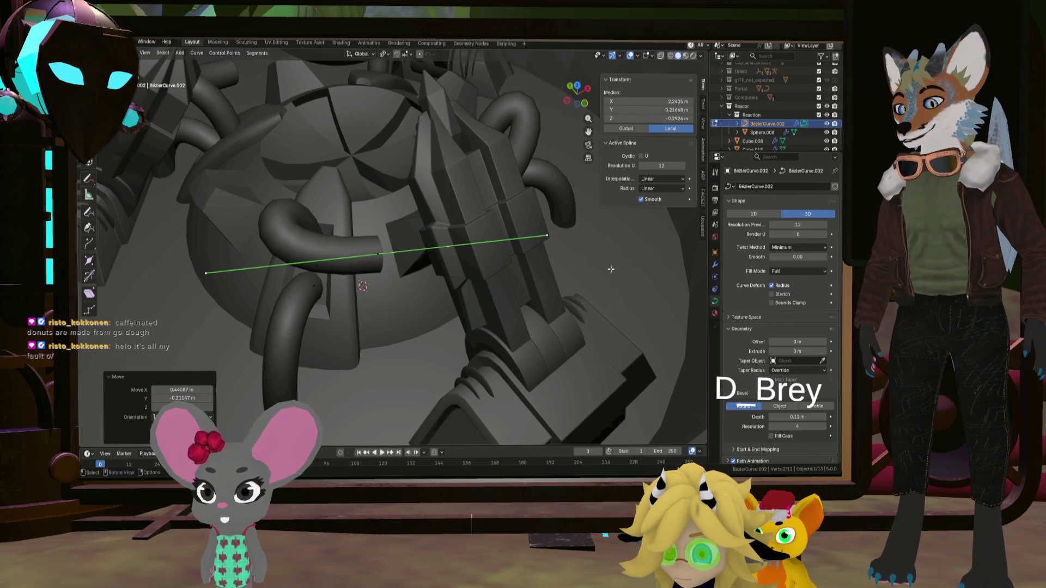
{"action": "key", "text": "s"}
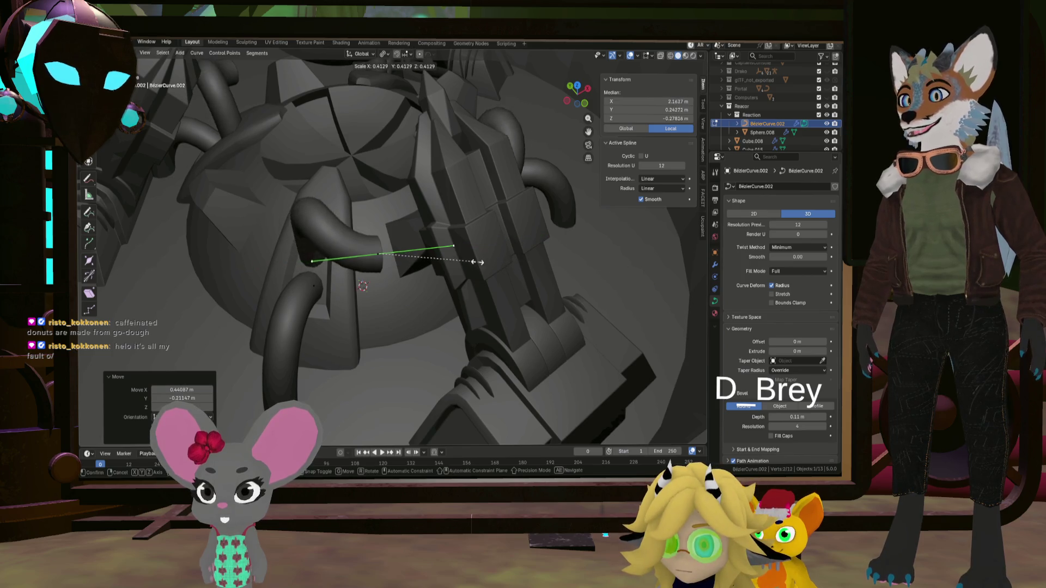
{"action": "middle_click_drag", "start_coordinate": [416, 258], "coordinate": [430, 250], "text": "alt"}
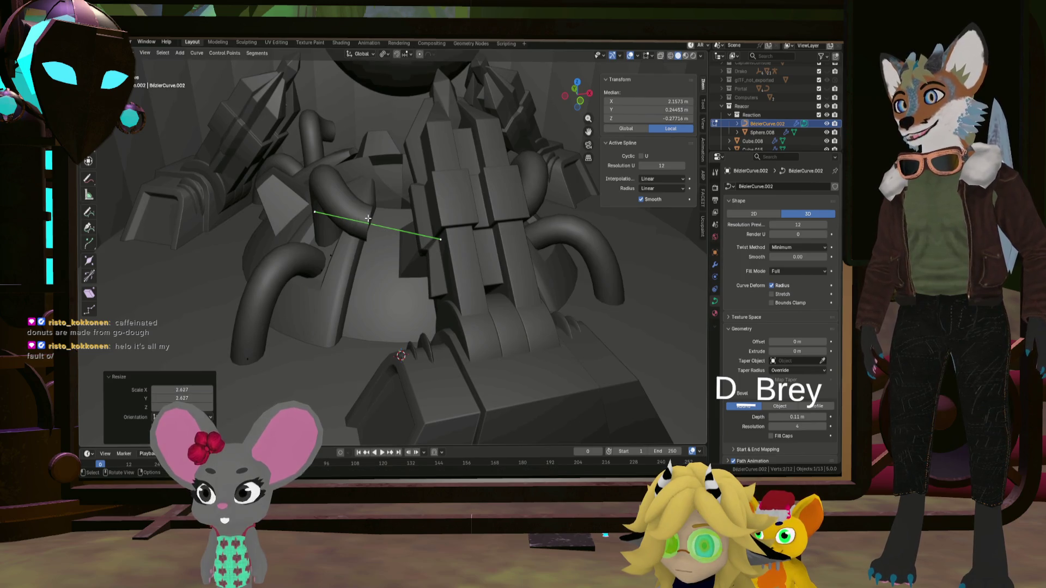
- Select a single pipe control point beside the sphere
{"action": "mouse_move", "coordinate": [368, 218]}
{"action": "middle_mouse_down"}
{"action": "mouse_move", "coordinate": [452, 284]}
{"action": "mouse_move", "coordinate": [479, 365]}
{"action": "middle_mouse_up"}
{"action": "left_click", "coordinate": [481, 371]}
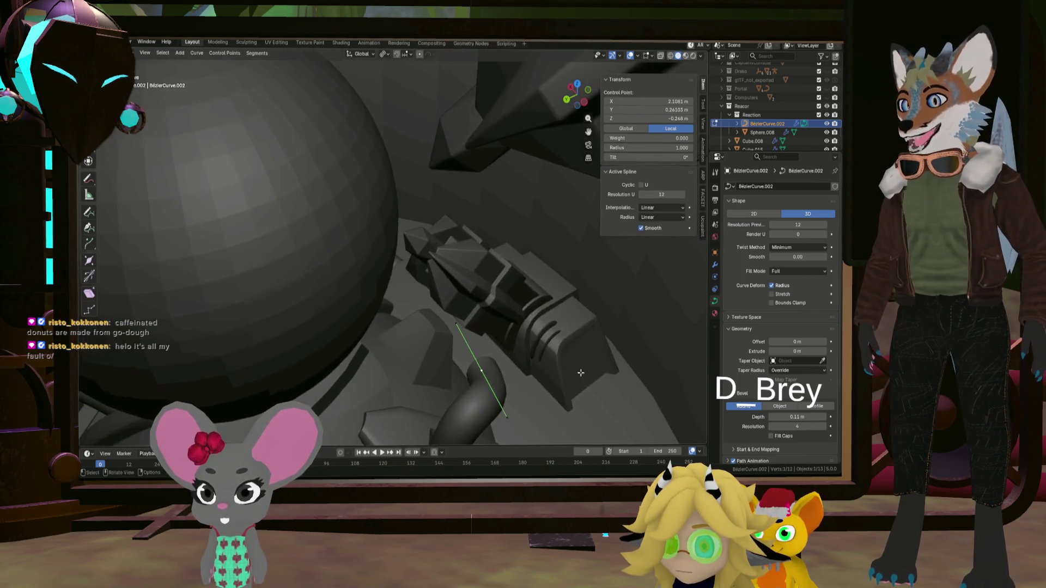
{"action": "middle_click_drag", "start_coordinate": [472, 283], "coordinate": [510, 232]}
- Reposition the selected pipe control point over three successive grab moves
{"action": "key", "text": "g"}
{"action": "left_click", "coordinate": [452, 272]}
{"action": "mouse_move", "coordinate": [452, 273]}
{"action": "middle_mouse_down"}
{"action": "mouse_move", "coordinate": [354, 287]}
{"action": "mouse_move", "coordinate": [479, 289]}
{"action": "mouse_move", "coordinate": [491, 279]}
{"action": "middle_mouse_up"}
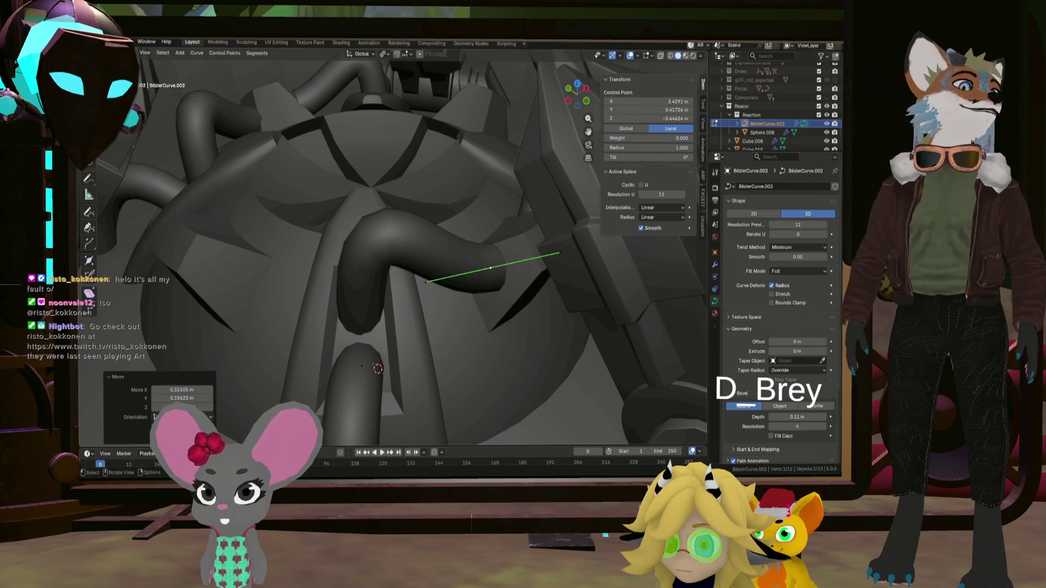
{"action": "key", "text": "g"}
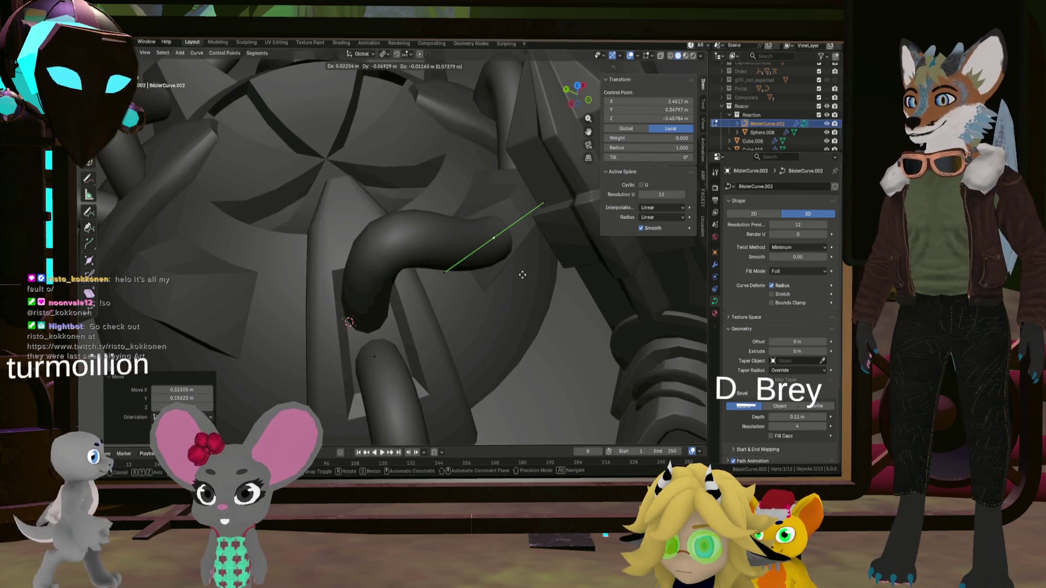
{"action": "left_click", "coordinate": [512, 256]}
{"action": "middle_click_drag", "start_coordinate": [512, 256], "coordinate": [502, 227]}
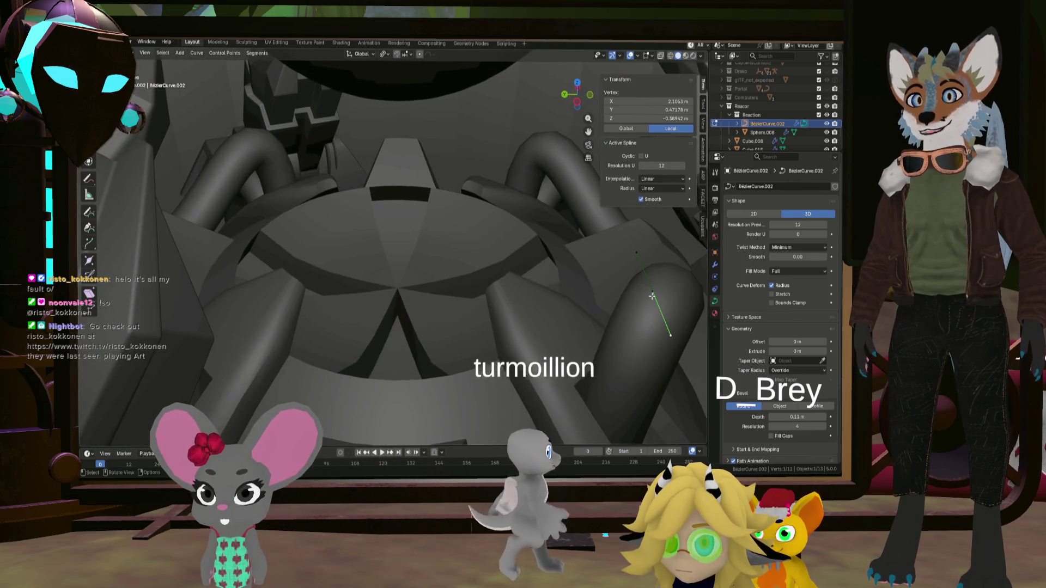
{"action": "mouse_move", "coordinate": [509, 250]}
{"action": "middle_mouse_down"}
{"action": "mouse_move", "coordinate": [490, 240]}
{"action": "mouse_move", "coordinate": [500, 249]}
{"action": "mouse_move", "coordinate": [420, 268]}
{"action": "middle_mouse_up"}
{"action": "key", "text": "g"}
{"action": "left_click", "coordinate": [436, 259]}
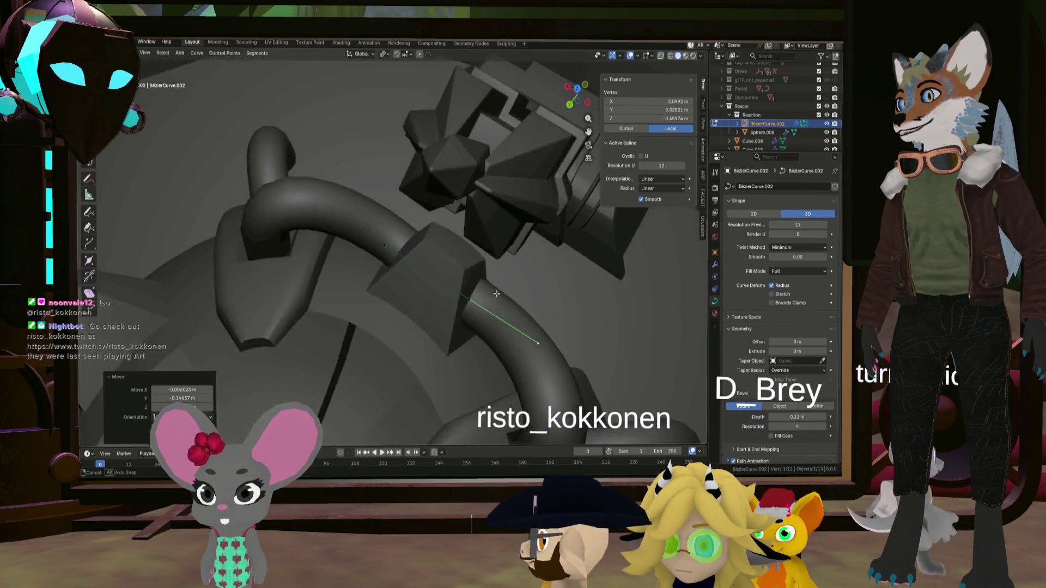
{"action": "mouse_move", "coordinate": [496, 294]}
{"action": "middle_mouse_down"}
{"action": "mouse_move", "coordinate": [523, 283]}
{"action": "mouse_move", "coordinate": [548, 249]}
{"action": "mouse_move", "coordinate": [523, 238]}
{"action": "middle_mouse_up"}
- Move another control point to X 1.8064, Y 0.65309, Z −0.00794 m, then select a further vertex
{"action": "left_click", "coordinate": [525, 239]}
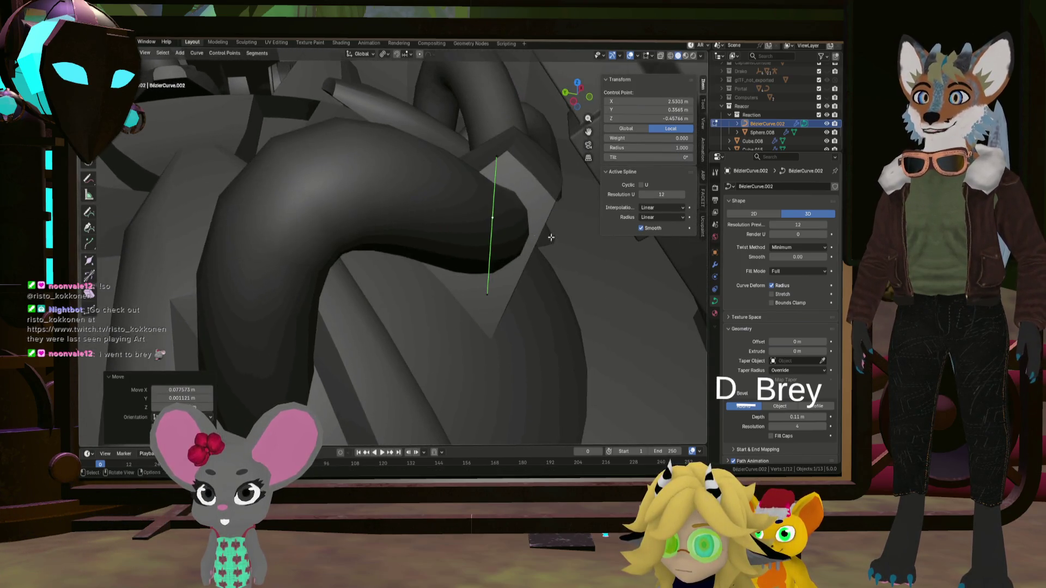
{"action": "mouse_move", "coordinate": [407, 397]}
{"action": "middle_mouse_down"}
{"action": "mouse_move", "coordinate": [438, 412]}
{"action": "mouse_move", "coordinate": [466, 408]}
{"action": "middle_mouse_up"}
{"action": "key", "text": "g"}
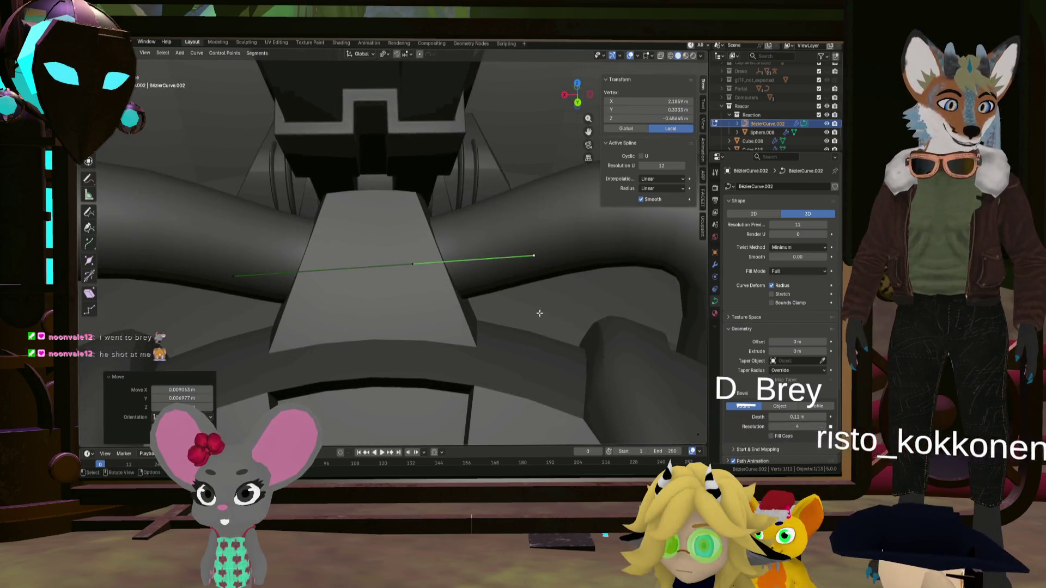
{"action": "middle_click_drag", "start_coordinate": [556, 354], "coordinate": [531, 352]}
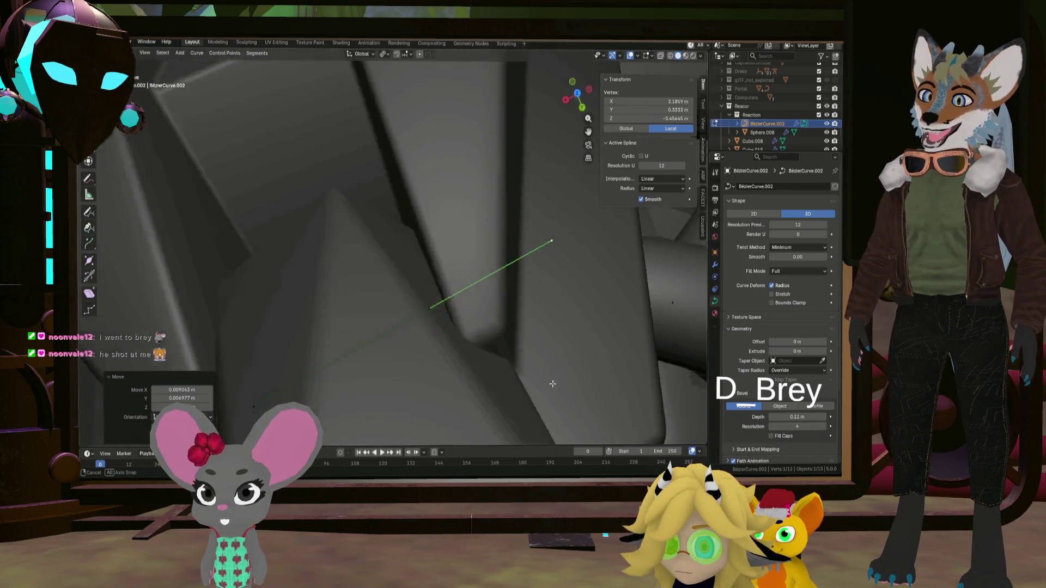
{"action": "middle_click_drag", "start_coordinate": [398, 315], "coordinate": [421, 280]}
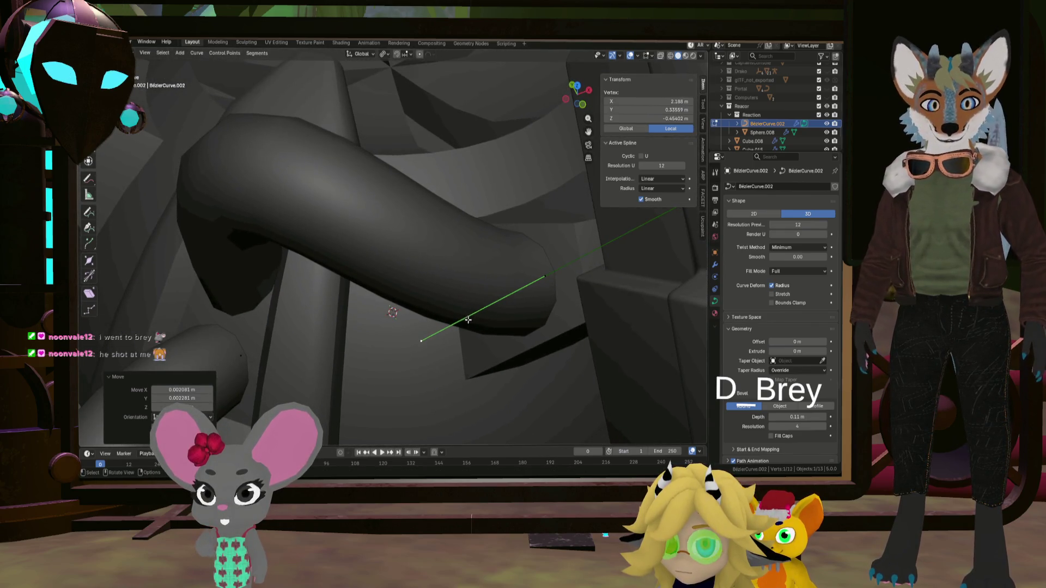
{"action": "mouse_move", "coordinate": [468, 320]}
{"action": "middle_mouse_down"}
{"action": "mouse_move", "coordinate": [575, 277]}
{"action": "mouse_move", "coordinate": [480, 256]}
{"action": "mouse_move", "coordinate": [502, 287]}
{"action": "middle_mouse_up"}
{"action": "left_click", "coordinate": [441, 249]}
{"action": "mouse_move", "coordinate": [442, 249]}
{"action": "middle_mouse_down"}
{"action": "mouse_move", "coordinate": [443, 222]}
{"action": "mouse_move", "coordinate": [482, 272]}
{"action": "middle_mouse_up"}
- Move the last selected pipe vertex into place, then deselect all curve points
{"action": "key", "text": "g"}
{"action": "left_click", "coordinate": [451, 249]}
{"action": "scroll", "coordinate": [490, 278], "scroll_direction": "down", "scroll_amount": 5}
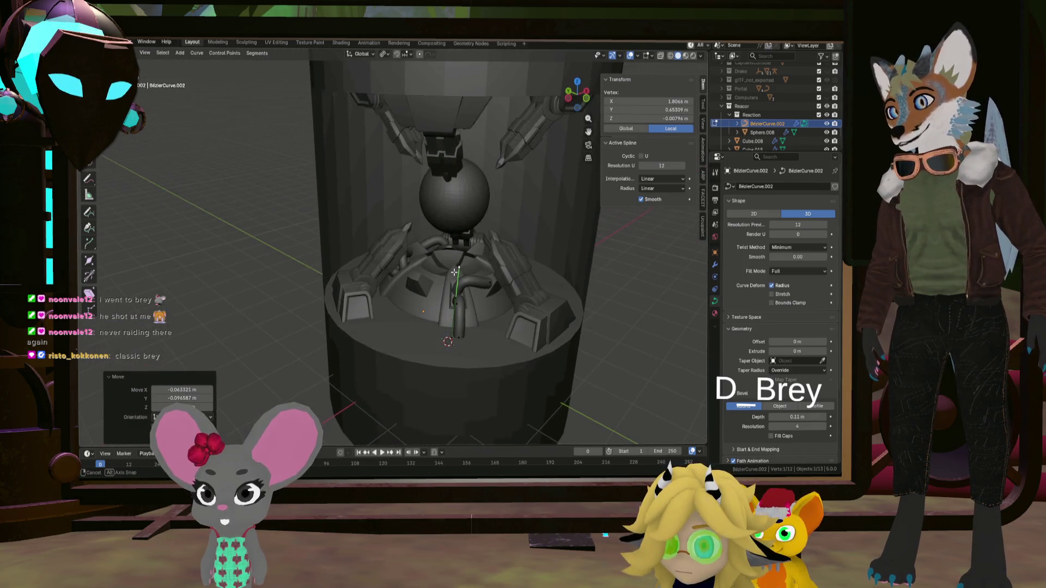
{"action": "mouse_move", "coordinate": [459, 280]}
{"action": "middle_mouse_down"}
{"action": "mouse_move", "coordinate": [577, 264]}
{"action": "mouse_move", "coordinate": [492, 271]}
{"action": "middle_mouse_up"}
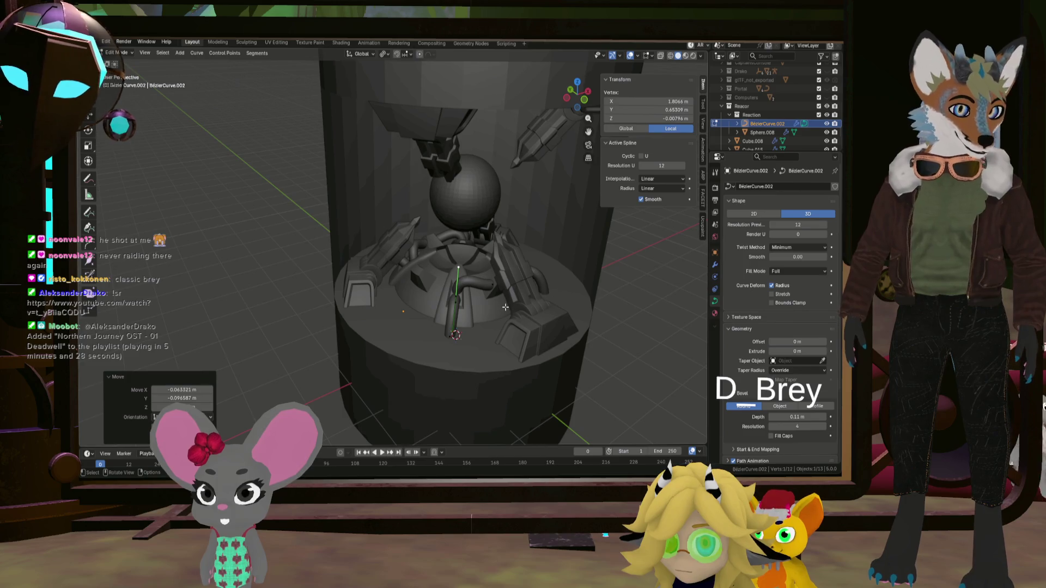
{"action": "mouse_move", "coordinate": [505, 308]}
{"action": "middle_mouse_down"}
{"action": "mouse_move", "coordinate": [483, 315]}
{"action": "mouse_move", "coordinate": [578, 306]}
{"action": "mouse_move", "coordinate": [537, 324]}
{"action": "middle_mouse_up"}
{"action": "left_click", "coordinate": [559, 301]}
- Select BezierCurve.002 in Object Mode and show its Round 0.11 m bevel settings
{"action": "key", "text": "Tab"}
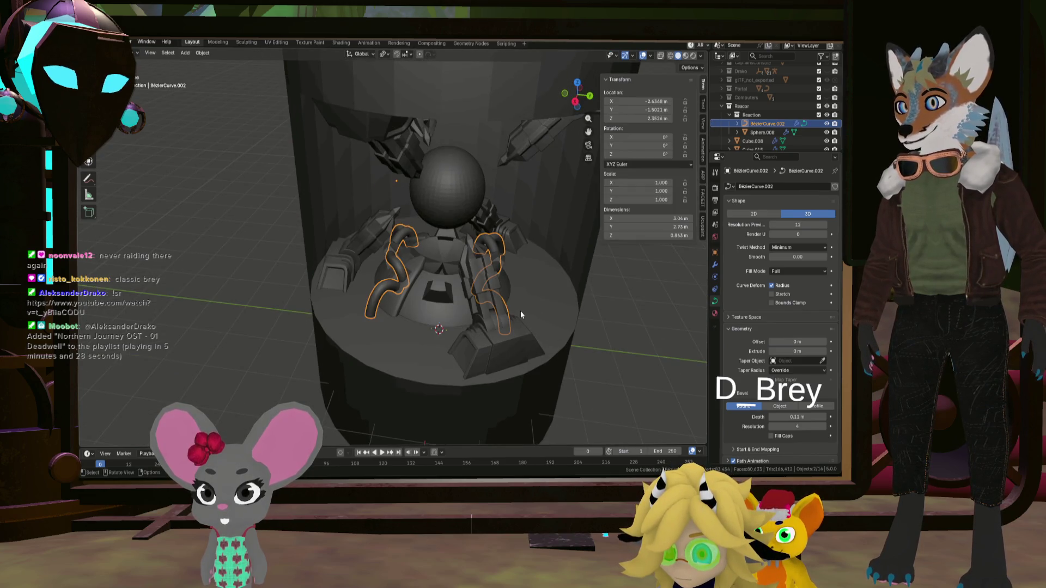
{"action": "key", "text": "Tab"}
{"action": "key", "text": "Tab"}
{"action": "mouse_move", "coordinate": [512, 275]}
{"action": "middle_mouse_down"}
{"action": "mouse_move", "coordinate": [586, 279]}
{"action": "mouse_move", "coordinate": [541, 285]}
{"action": "mouse_move", "coordinate": [550, 216]}
{"action": "mouse_move", "coordinate": [543, 265]}
{"action": "mouse_move", "coordinate": [399, 259]}
{"action": "mouse_move", "coordinate": [505, 295]}
{"action": "mouse_move", "coordinate": [390, 249]}
{"action": "mouse_move", "coordinate": [466, 303]}
{"action": "mouse_move", "coordinate": [511, 308]}
{"action": "middle_mouse_up"}
{"action": "left_click", "coordinate": [587, 279]}
{"action": "left_click", "coordinate": [550, 215]}
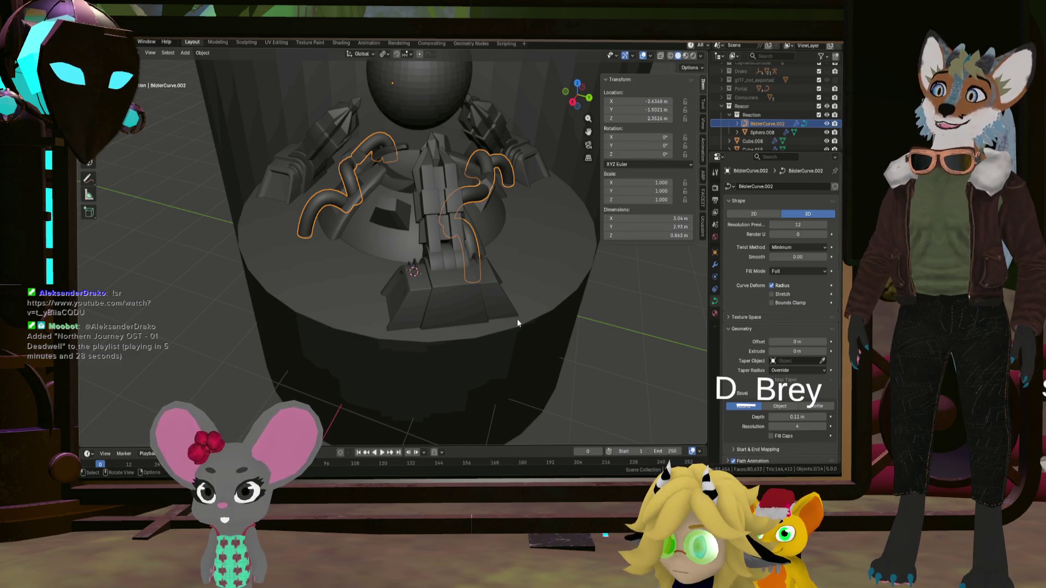
{"action": "mouse_move", "coordinate": [410, 292]}
{"action": "middle_mouse_down"}
{"action": "mouse_move", "coordinate": [456, 341]}
{"action": "mouse_move", "coordinate": [462, 331]}
{"action": "mouse_move", "coordinate": [383, 299]}
{"action": "mouse_move", "coordinate": [420, 280]}
{"action": "mouse_move", "coordinate": [339, 321]}
{"action": "mouse_move", "coordinate": [402, 316]}
{"action": "mouse_move", "coordinate": [338, 299]}
{"action": "mouse_move", "coordinate": [375, 303]}
{"action": "mouse_move", "coordinate": [372, 321]}
{"action": "middle_mouse_up"}
{"action": "left_click", "coordinate": [383, 300]}
{"action": "left_click", "coordinate": [372, 321]}
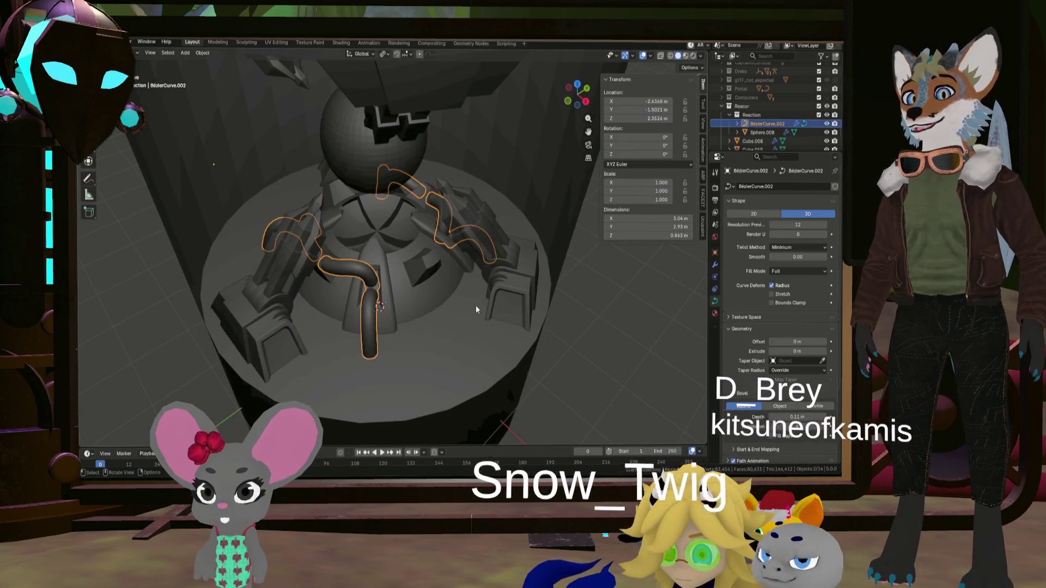
{"action": "scroll", "coordinate": [760, 331], "scroll_direction": "down", "scroll_amount": 3}
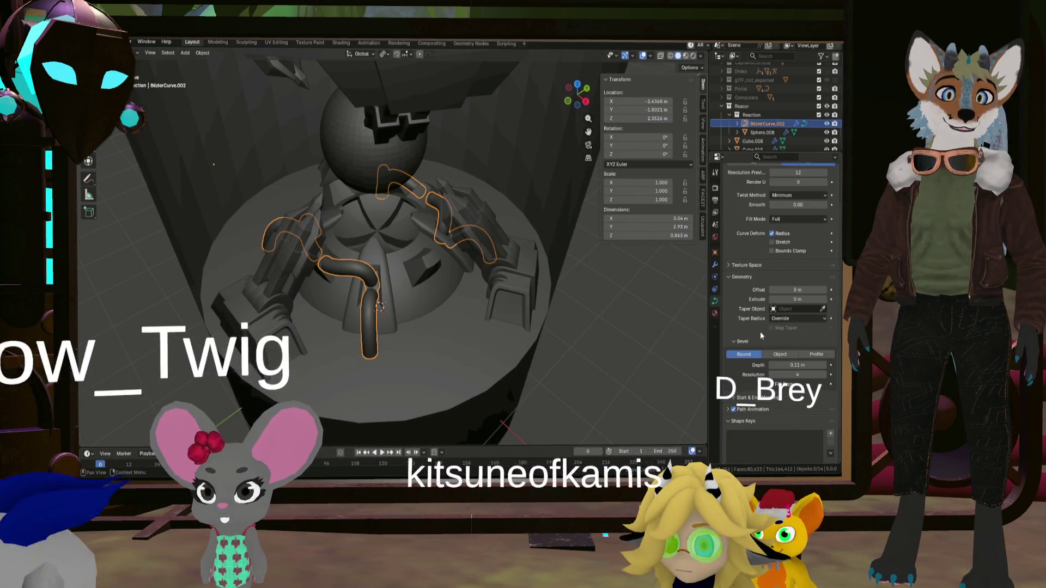
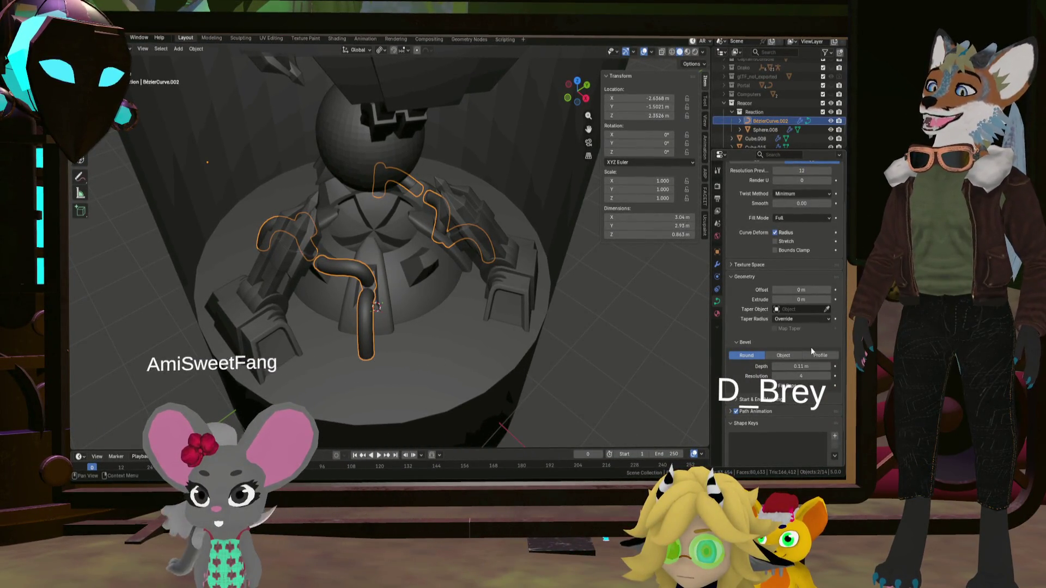
- Inspect the reactor and move BezierCurve.002 from the Reaction collection into the Reactor collection
{"action": "mouse_move", "coordinate": [663, 392]}
{"action": "middle_mouse_down"}
{"action": "mouse_move", "coordinate": [453, 310]}
{"action": "mouse_move", "coordinate": [522, 322]}
{"action": "mouse_move", "coordinate": [478, 329]}
{"action": "mouse_move", "coordinate": [492, 327]}
{"action": "middle_mouse_up"}
{"action": "left_click", "coordinate": [452, 310]}
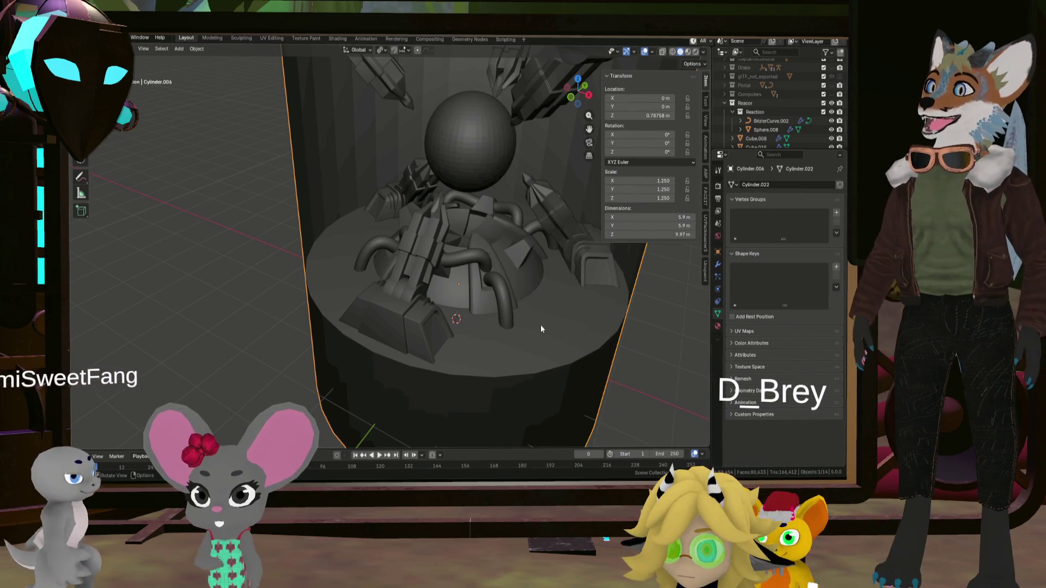
{"action": "middle_click_drag", "start_coordinate": [511, 259], "coordinate": [446, 298], "text": "shift"}
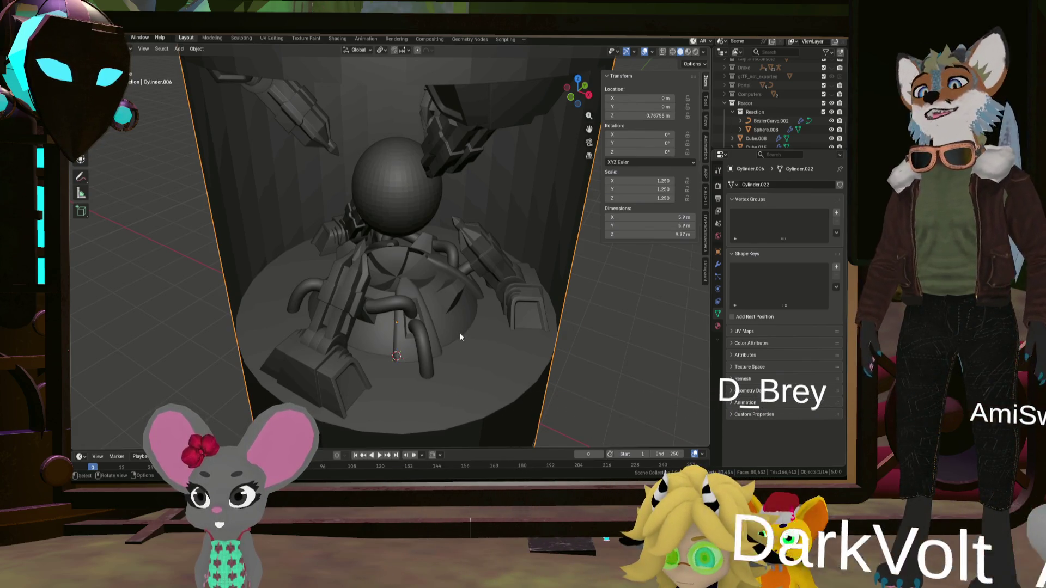
{"action": "middle_click_drag", "start_coordinate": [478, 342], "coordinate": [473, 354]}
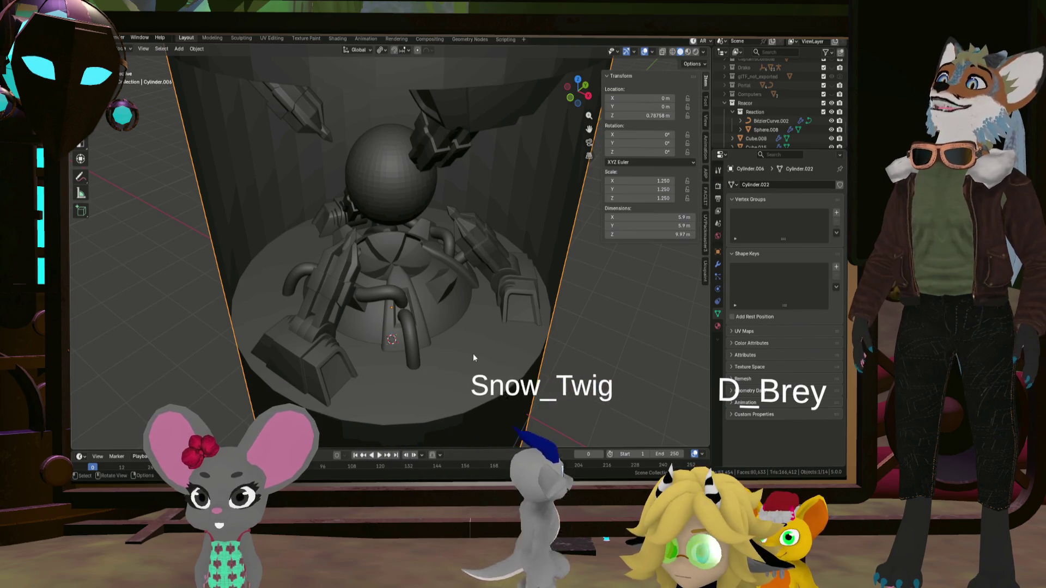
{"action": "mouse_move", "coordinate": [429, 341]}
{"action": "middle_mouse_down"}
{"action": "mouse_move", "coordinate": [537, 345]}
{"action": "mouse_move", "coordinate": [580, 308]}
{"action": "mouse_move", "coordinate": [580, 321]}
{"action": "mouse_move", "coordinate": [478, 298]}
{"action": "mouse_move", "coordinate": [509, 287]}
{"action": "mouse_move", "coordinate": [521, 301]}
{"action": "mouse_move", "coordinate": [515, 314]}
{"action": "mouse_move", "coordinate": [482, 331]}
{"action": "mouse_move", "coordinate": [427, 322]}
{"action": "mouse_move", "coordinate": [455, 309]}
{"action": "middle_mouse_up"}
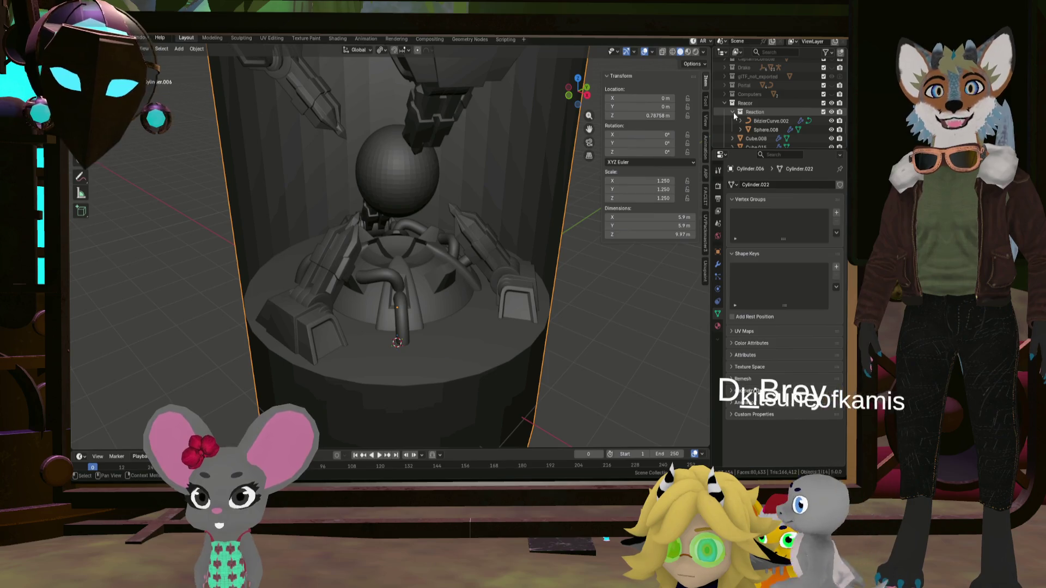
{"action": "left_click_drag", "start_coordinate": [768, 120], "coordinate": [758, 102]}
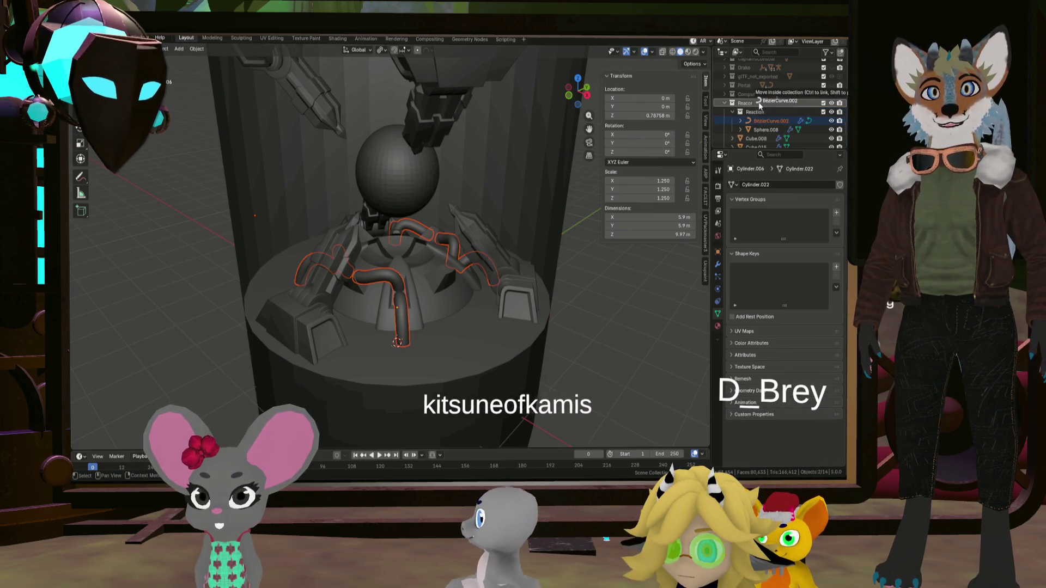
{"action": "middle_click_drag", "start_coordinate": [478, 200], "coordinate": [459, 204]}
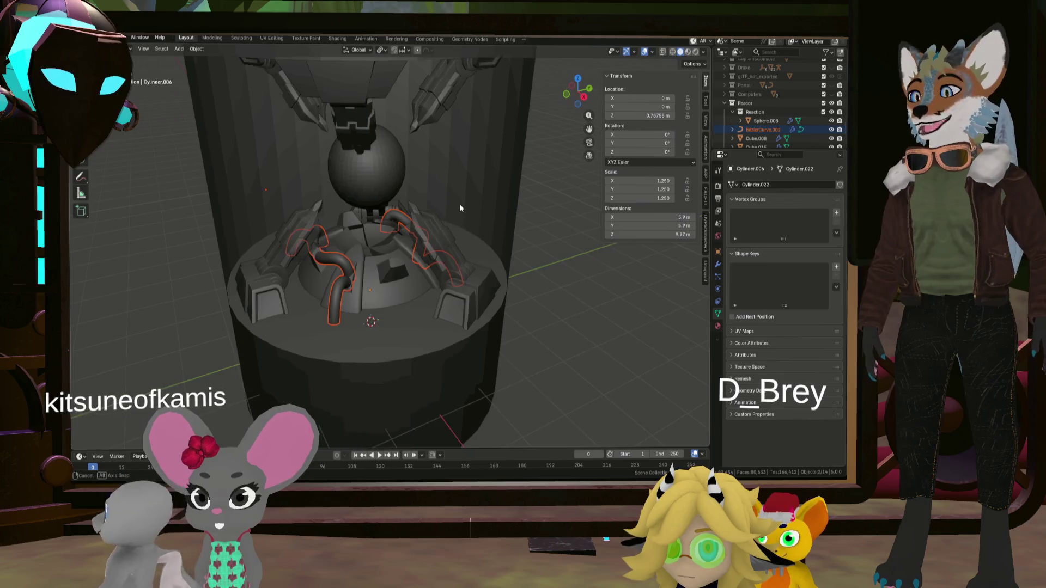
- Look around the reactor column, then select the Cube.008 arm base
{"action": "left_click", "coordinate": [403, 277]}
{"action": "mouse_move", "coordinate": [403, 277]}
{"action": "middle_mouse_down"}
{"action": "mouse_move", "coordinate": [377, 290]}
{"action": "mouse_move", "coordinate": [411, 275]}
{"action": "mouse_move", "coordinate": [407, 293]}
{"action": "middle_mouse_up"}
{"action": "scroll", "coordinate": [407, 293], "scroll_direction": "down", "scroll_amount": 3}
{"action": "mouse_move", "coordinate": [592, 272]}
{"action": "middle_mouse_down"}
{"action": "mouse_move", "coordinate": [385, 238]}
{"action": "mouse_move", "coordinate": [469, 268]}
{"action": "middle_mouse_up"}
{"action": "scroll", "coordinate": [442, 263], "scroll_direction": "up", "scroll_amount": 4}
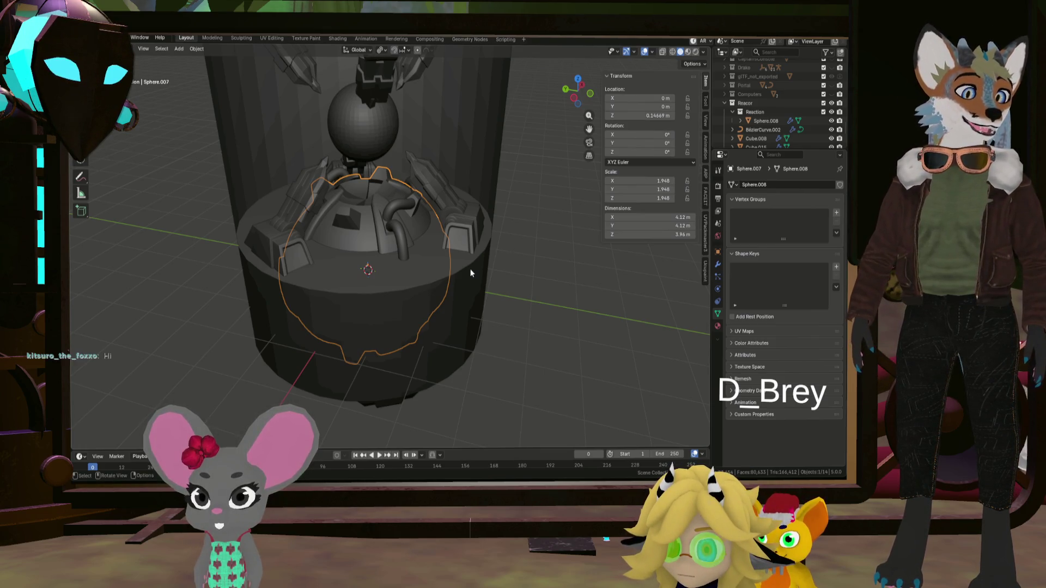
{"action": "mouse_move", "coordinate": [472, 274]}
{"action": "middle_mouse_down"}
{"action": "mouse_move", "coordinate": [450, 299]}
{"action": "mouse_move", "coordinate": [509, 338]}
{"action": "mouse_move", "coordinate": [523, 334]}
{"action": "mouse_move", "coordinate": [500, 342]}
{"action": "mouse_move", "coordinate": [473, 329]}
{"action": "mouse_move", "coordinate": [631, 351]}
{"action": "middle_mouse_up"}
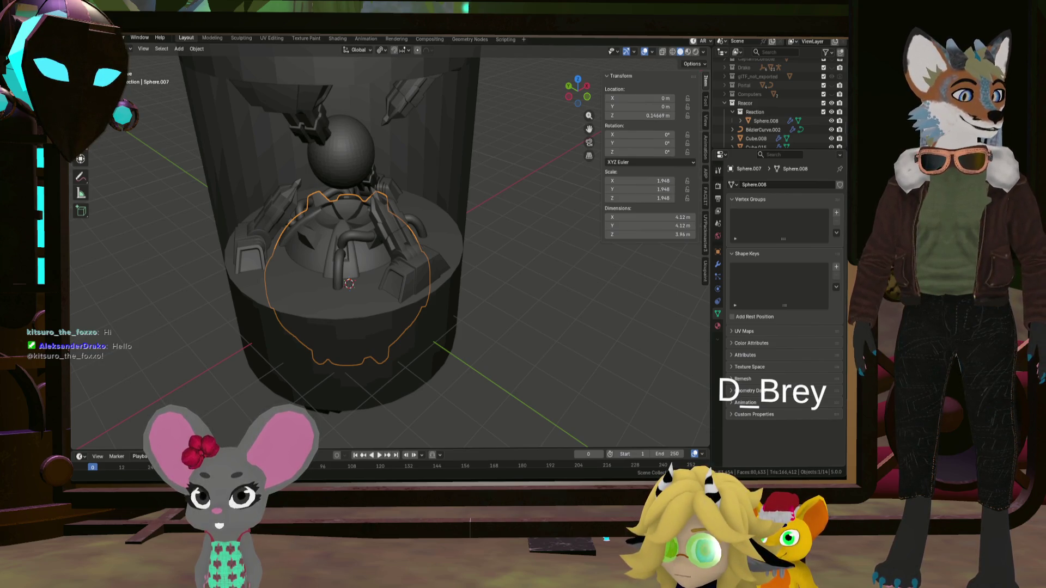
{"action": "mouse_move", "coordinate": [490, 272]}
{"action": "middle_mouse_down"}
{"action": "mouse_move", "coordinate": [413, 246]}
{"action": "mouse_move", "coordinate": [495, 260]}
{"action": "mouse_move", "coordinate": [493, 270]}
{"action": "mouse_move", "coordinate": [416, 293]}
{"action": "mouse_move", "coordinate": [465, 316]}
{"action": "mouse_move", "coordinate": [422, 308]}
{"action": "mouse_move", "coordinate": [567, 322]}
{"action": "mouse_move", "coordinate": [550, 308]}
{"action": "mouse_move", "coordinate": [590, 309]}
{"action": "mouse_move", "coordinate": [548, 286]}
{"action": "middle_mouse_up"}
{"action": "scroll", "coordinate": [417, 293], "scroll_direction": "down", "scroll_amount": 3}
{"action": "scroll", "coordinate": [406, 292], "scroll_direction": "up", "scroll_amount": 5}
{"action": "mouse_move", "coordinate": [500, 314]}
{"action": "middle_mouse_down"}
{"action": "mouse_move", "coordinate": [572, 254]}
{"action": "mouse_move", "coordinate": [561, 243]}
{"action": "mouse_move", "coordinate": [533, 270]}
{"action": "mouse_move", "coordinate": [442, 272]}
{"action": "mouse_move", "coordinate": [470, 293]}
{"action": "mouse_move", "coordinate": [494, 293]}
{"action": "middle_mouse_up"}
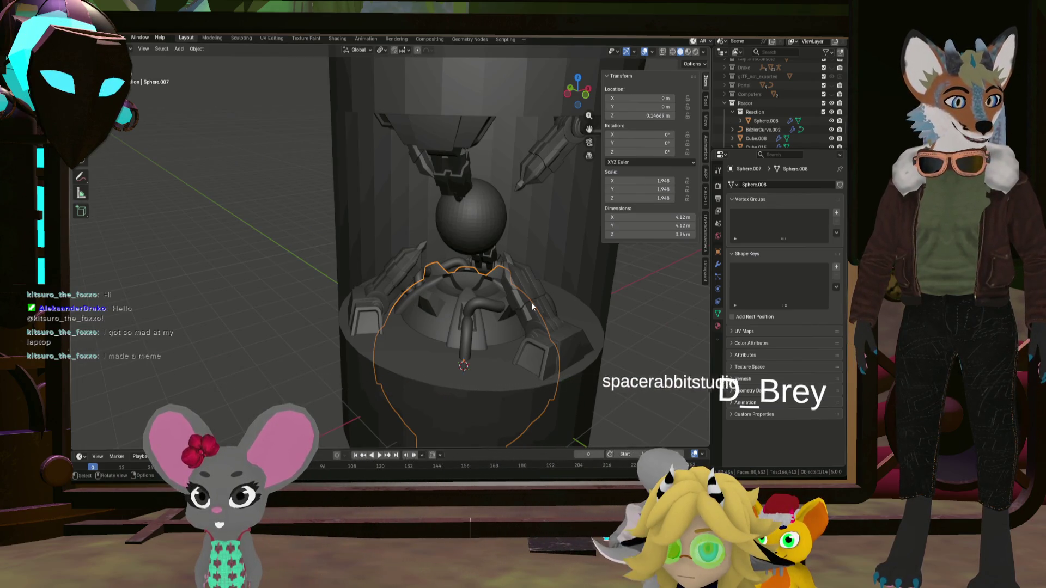
{"action": "left_click", "coordinate": [560, 355]}
{"action": "middle_click_drag", "start_coordinate": [554, 349], "coordinate": [567, 354]}
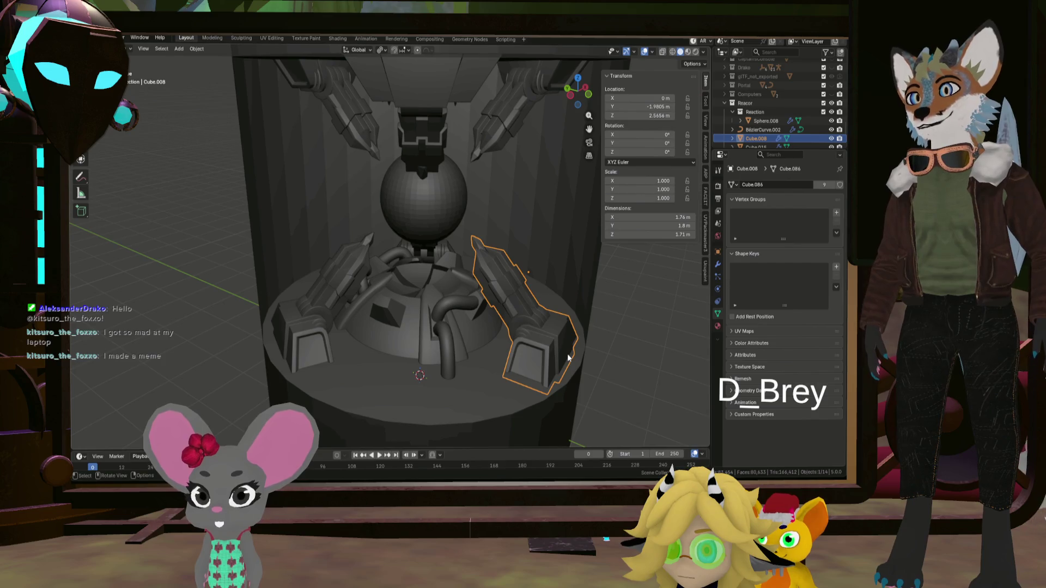
- In Edit Mode, snap the 3D cursor to the arm base's front face
{"action": "key", "text": "Tab"}
{"action": "mouse_move", "coordinate": [567, 354]}
{"action": "middle_mouse_down"}
{"action": "mouse_move", "coordinate": [513, 344]}
{"action": "mouse_move", "coordinate": [525, 314]}
{"action": "mouse_move", "coordinate": [549, 316]}
{"action": "middle_mouse_up"}
{"action": "left_click", "coordinate": [499, 312]}
{"action": "key", "text": "shift+s"}
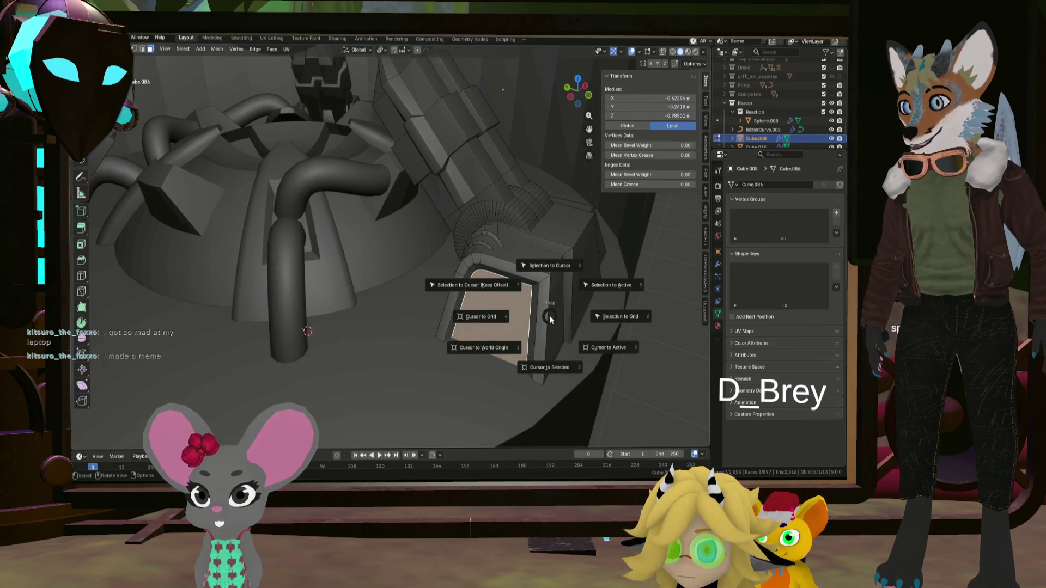
{"action": "left_click", "coordinate": [532, 368]}
- Add a 32-vertex, 1 m mesh circle at the 3D cursor
{"action": "middle_click_drag", "start_coordinate": [527, 333], "coordinate": [544, 349]}
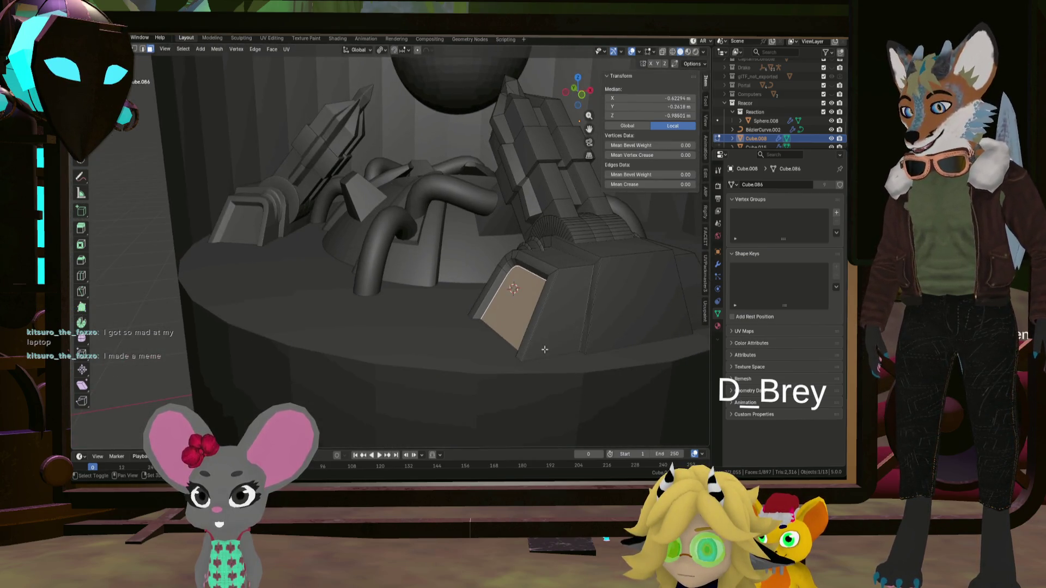
{"action": "key", "text": "shift+a"}
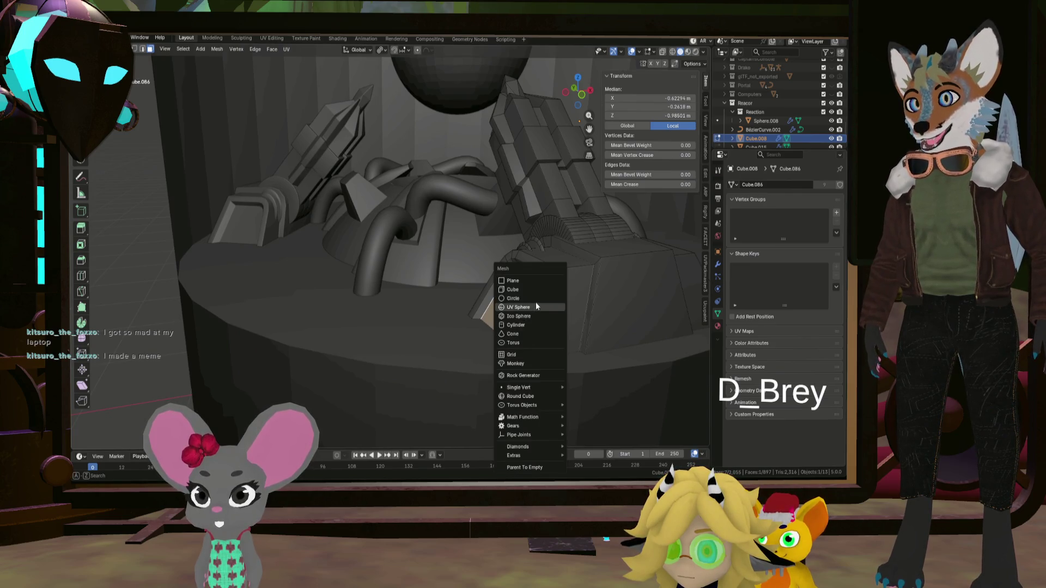
{"action": "left_click", "coordinate": [535, 301]}
{"action": "middle_click_drag", "start_coordinate": [536, 305], "coordinate": [536, 319]}
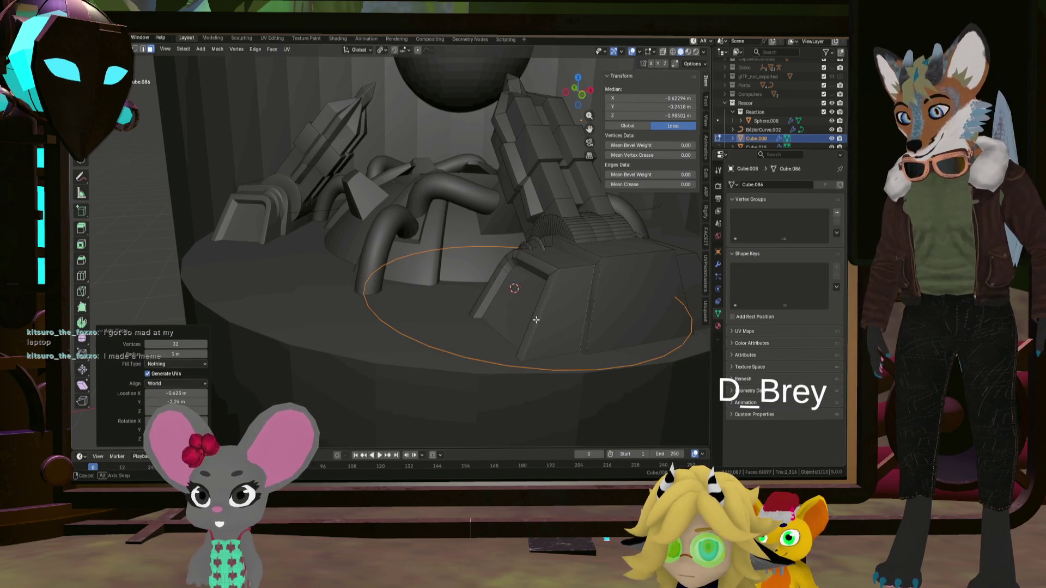
- Rotate the new circle 90° about the Y axis
{"action": "middle_click_drag", "start_coordinate": [688, 333], "coordinate": [601, 315]}
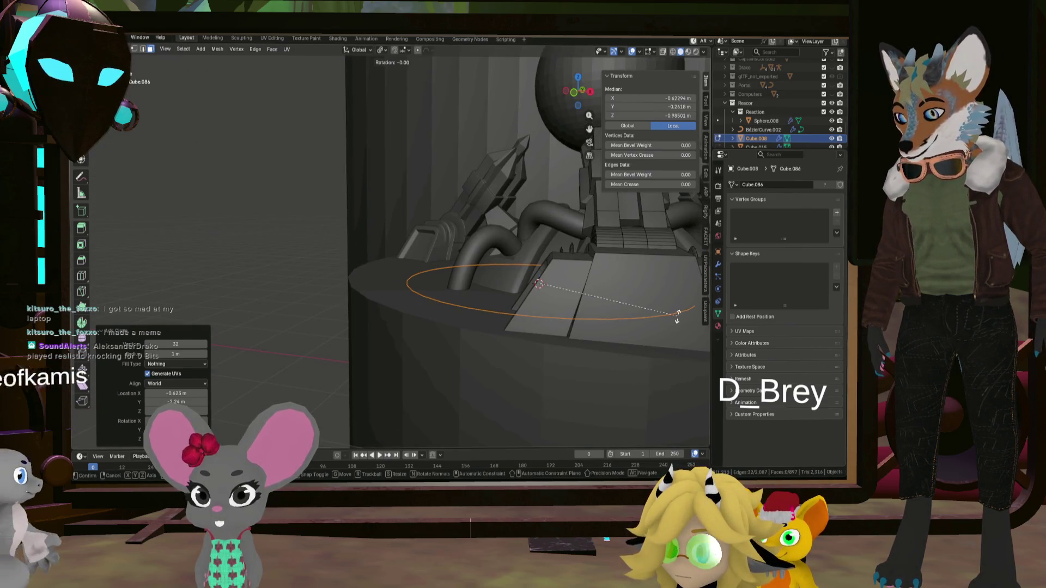
{"action": "key", "text": "x"}
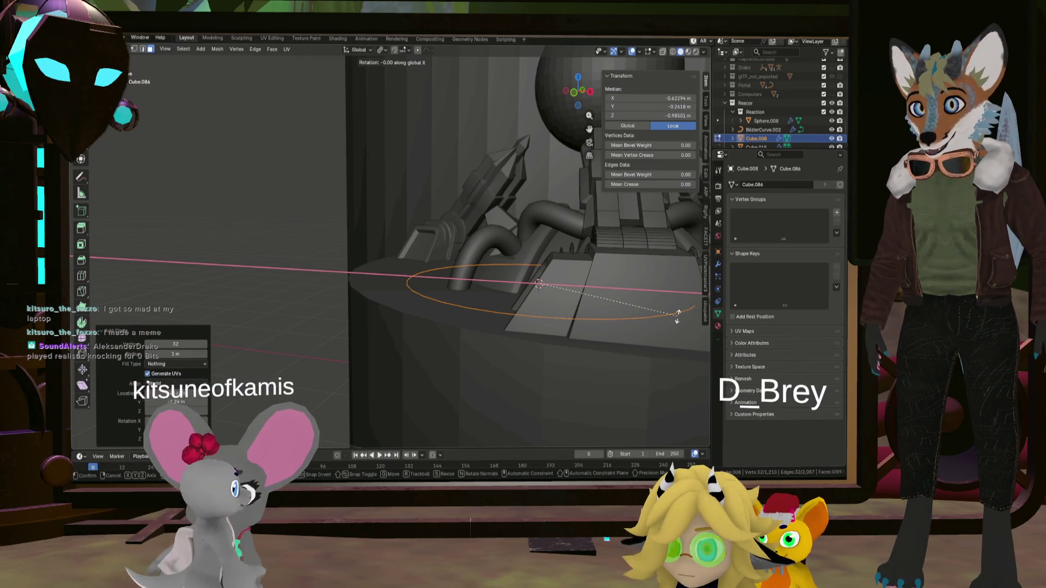
{"action": "type", "text": "y"}
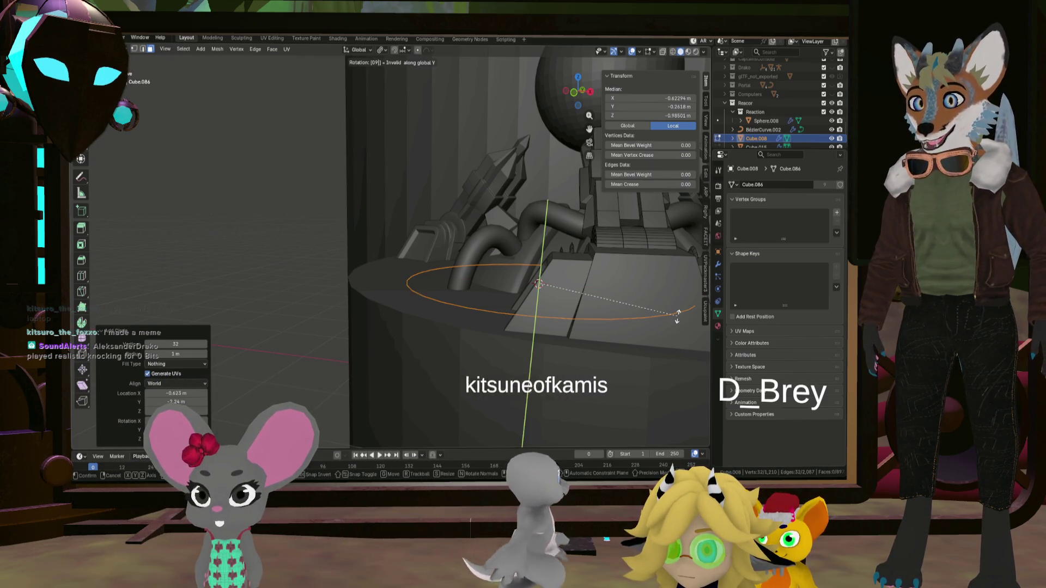
{"action": "type", "text": "09"}
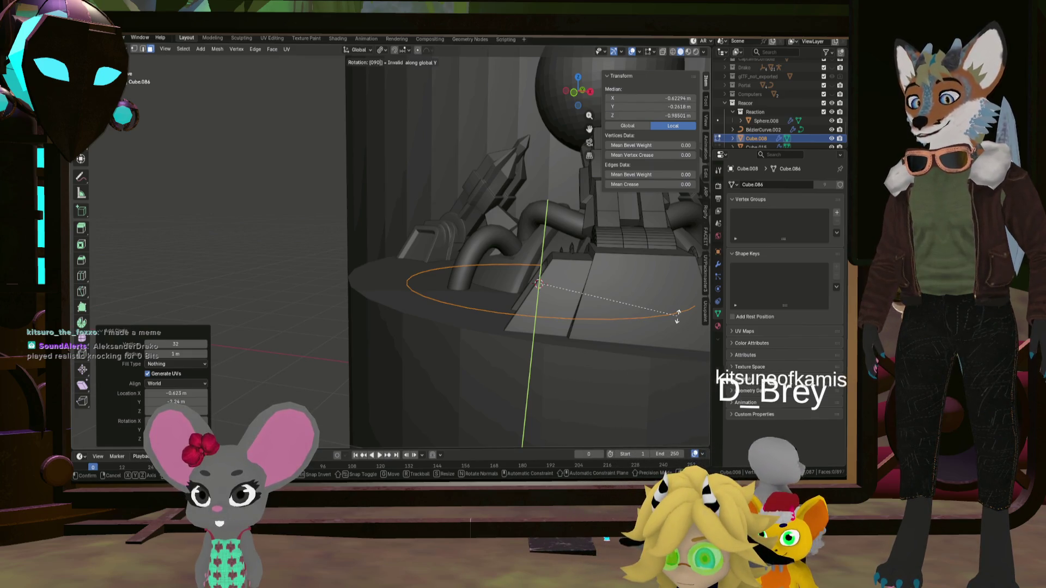
{"action": "key", "text": "BackSpace"}
{"action": "key", "text": "BackSpace"}
{"action": "key", "text": "BackSpace"}
{"action": "type", "text": "90"}
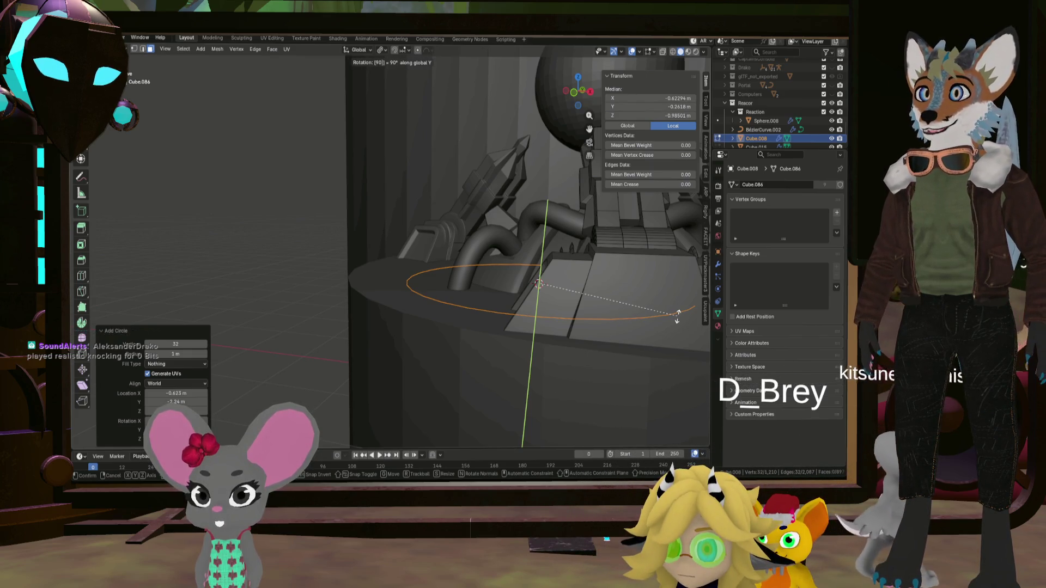
{"action": "key", "text": "Return"}
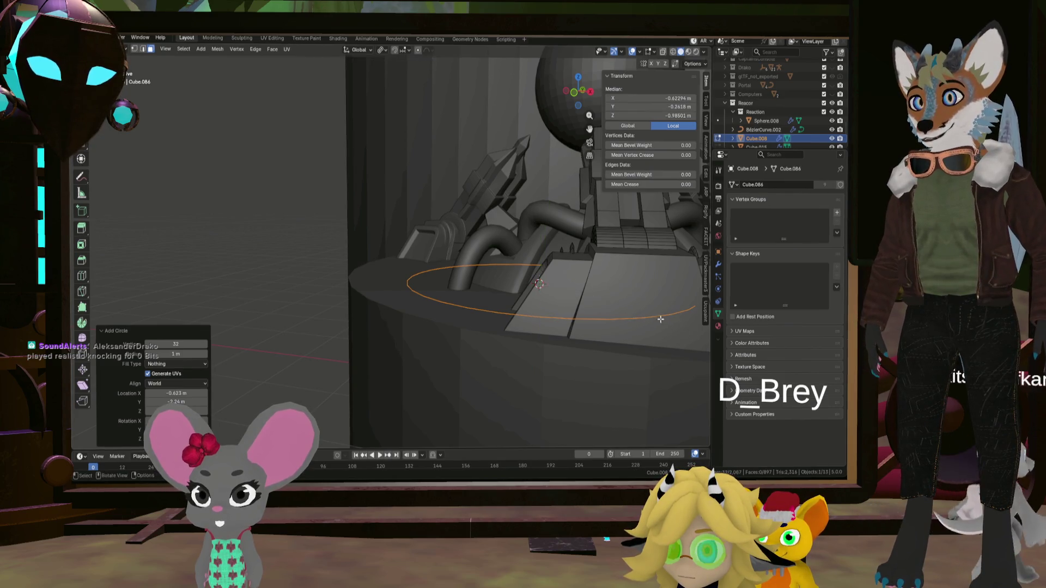
{"action": "mouse_move", "coordinate": [660, 319]}
{"action": "middle_mouse_down"}
{"action": "mouse_move", "coordinate": [681, 321]}
{"action": "mouse_move", "coordinate": [656, 319]}
{"action": "middle_mouse_up"}
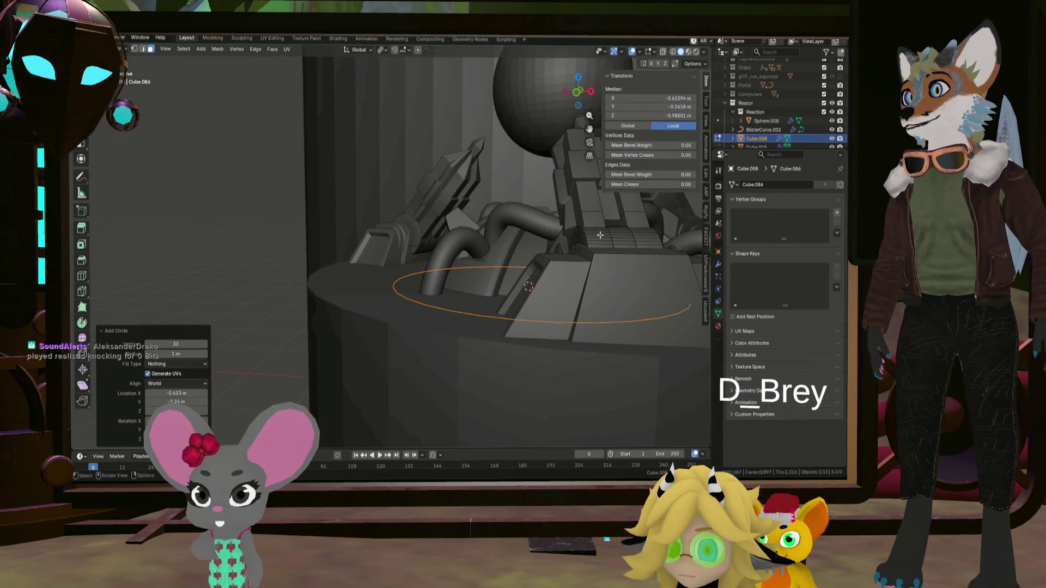
- Change the pivot point and rotate the circle 90° about X and Z to stand it upright
{"action": "left_click", "coordinate": [387, 52]}
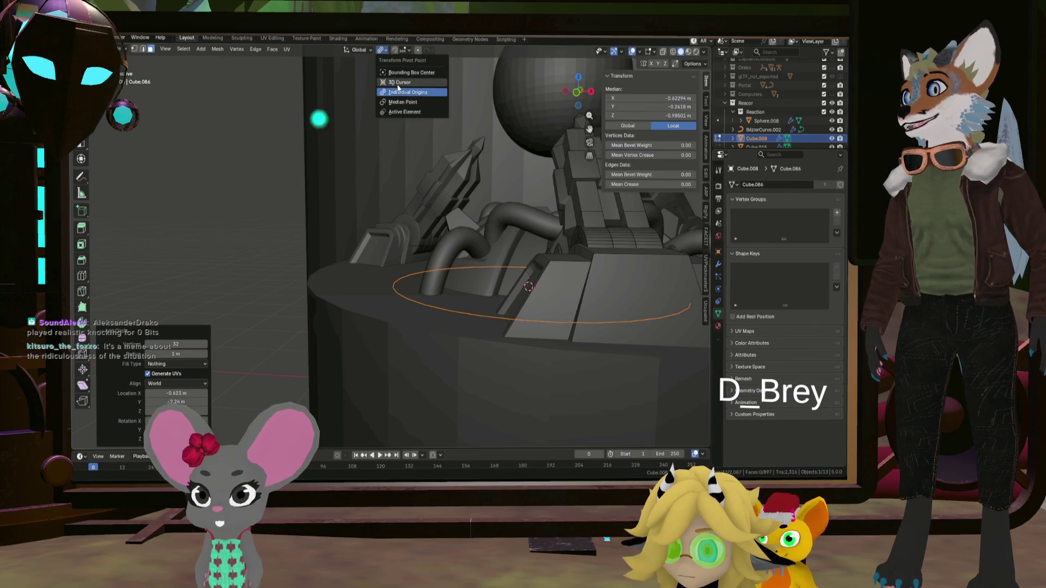
{"action": "left_click", "coordinate": [397, 86]}
{"action": "key", "text": "r"}
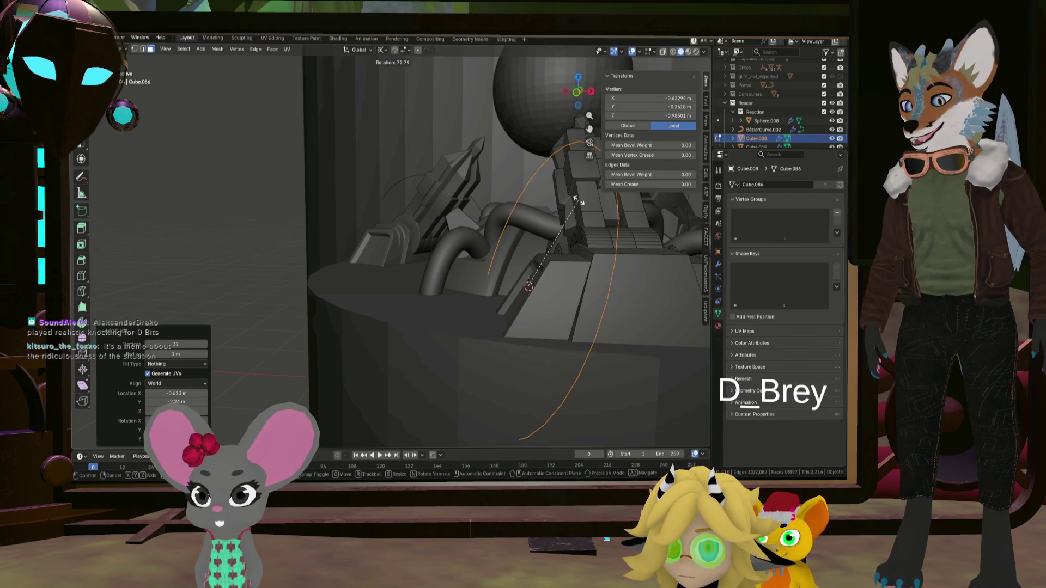
{"action": "key", "text": "Escape"}
{"action": "middle_click_drag", "start_coordinate": [581, 246], "coordinate": [611, 287]}
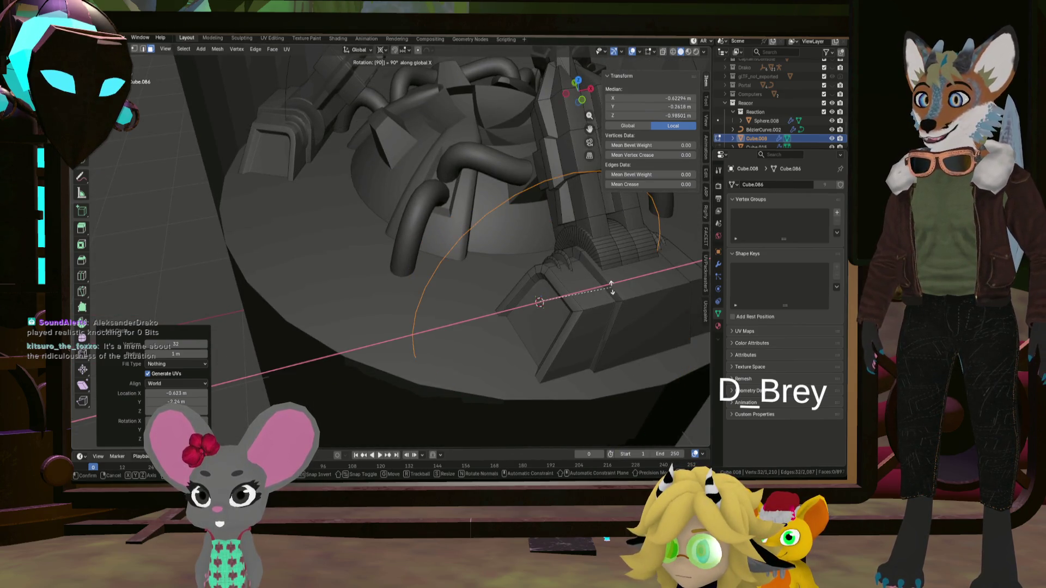
{"action": "key", "text": "Return"}
{"action": "middle_click_drag", "start_coordinate": [611, 287], "coordinate": [644, 287]}
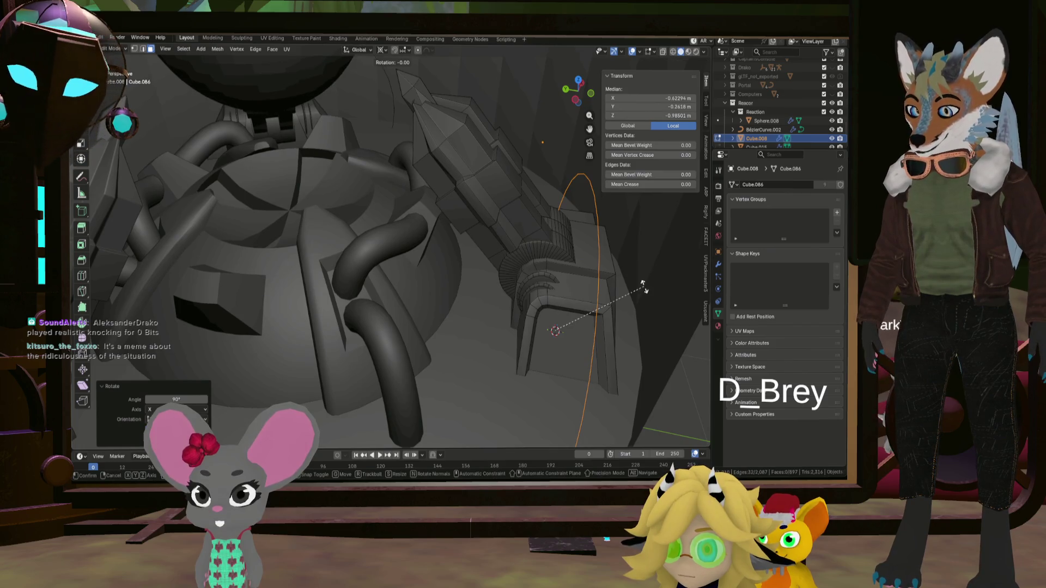
{"action": "key", "text": "Return"}
{"action": "middle_click_drag", "start_coordinate": [643, 286], "coordinate": [640, 307]}
- Scale the circle to 0.075 and confirm the end-loop extrusion against the arm base
{"action": "key", "text": "s"}
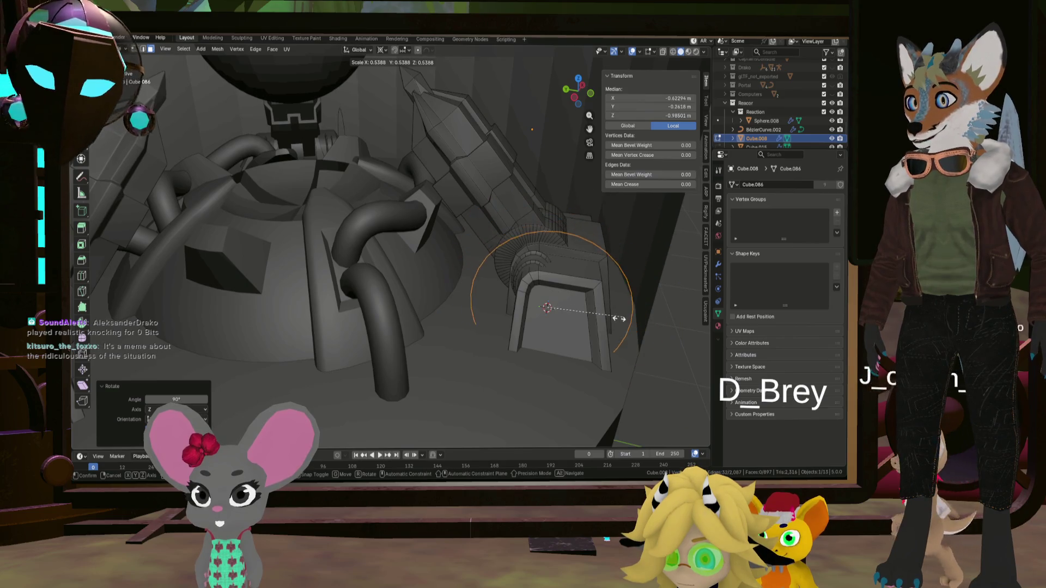
{"action": "type", "text": "0.075"}
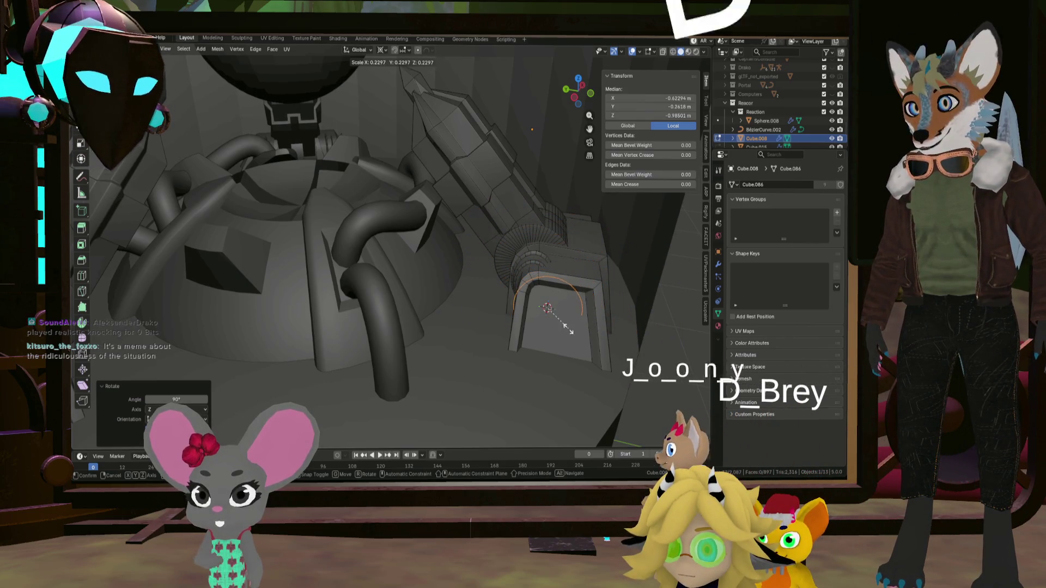
{"action": "key", "text": "Return"}
{"action": "mouse_move", "coordinate": [547, 311]}
{"action": "middle_mouse_down"}
{"action": "mouse_move", "coordinate": [516, 308]}
{"action": "mouse_move", "coordinate": [565, 310]}
{"action": "mouse_move", "coordinate": [542, 297]}
{"action": "mouse_move", "coordinate": [527, 306]}
{"action": "middle_mouse_up"}
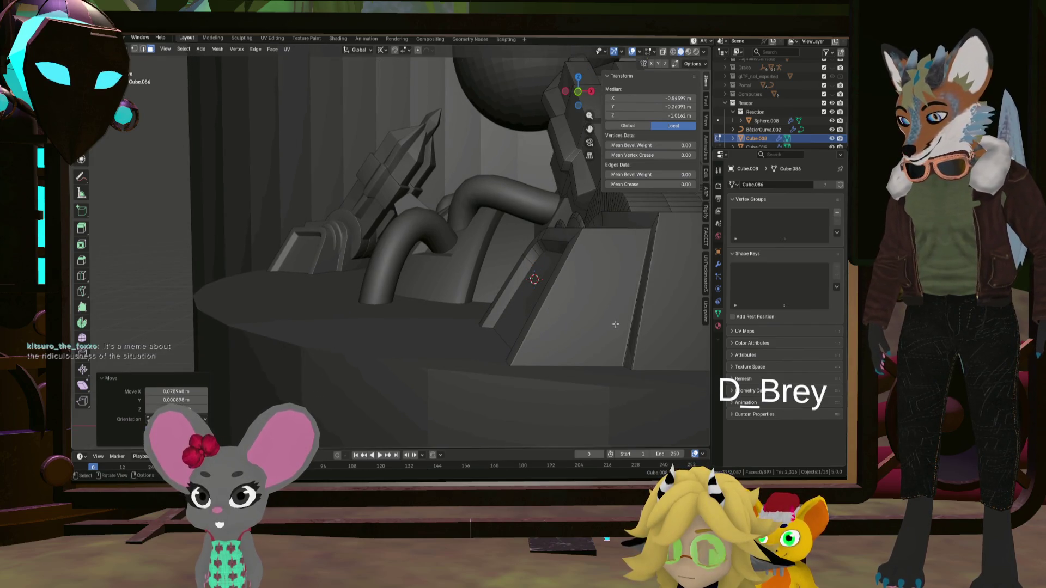
{"action": "left_click", "coordinate": [479, 310]}
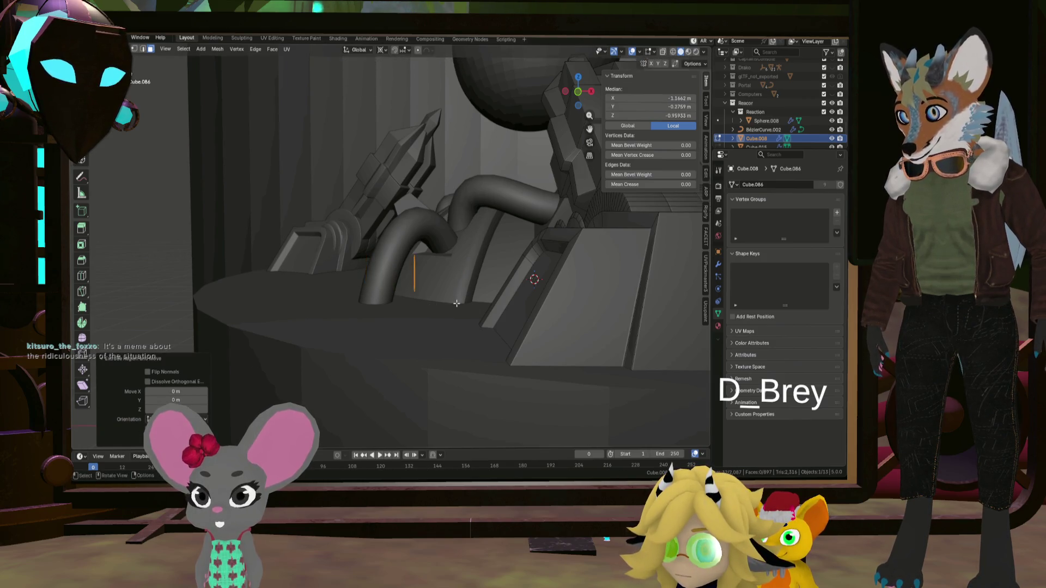
{"action": "middle_click_drag", "start_coordinate": [457, 303], "coordinate": [502, 322]}
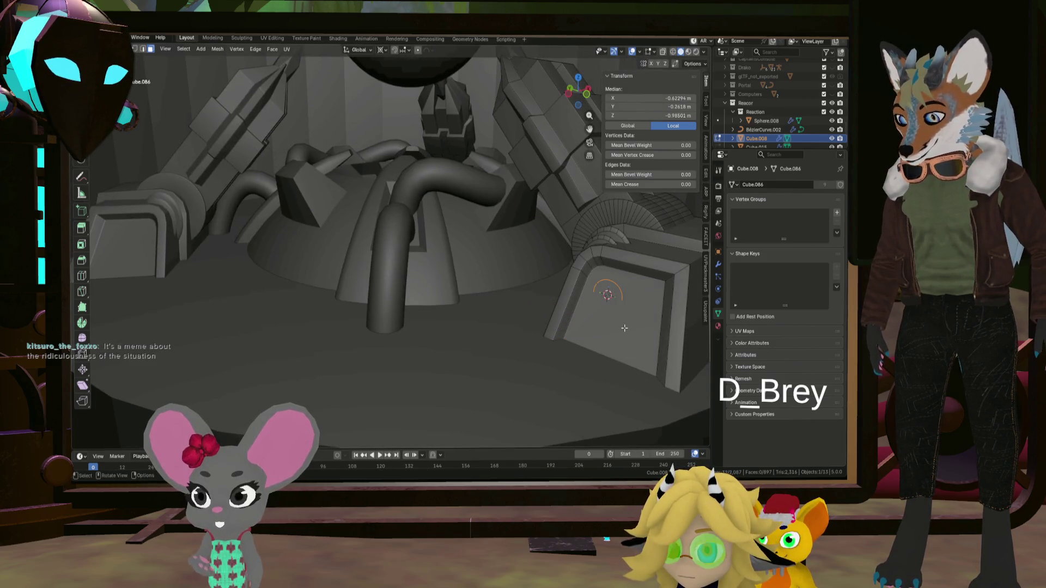
- Fill the ring with a face, extrude it into a cylinder, and recalculate normals
{"action": "mouse_move", "coordinate": [624, 328]}
{"action": "middle_mouse_down"}
{"action": "mouse_move", "coordinate": [676, 327]}
{"action": "mouse_move", "coordinate": [656, 340]}
{"action": "mouse_move", "coordinate": [597, 308]}
{"action": "middle_mouse_up"}
{"action": "key", "text": "f"}
{"action": "key", "text": "e"}
{"action": "left_click", "coordinate": [650, 346]}
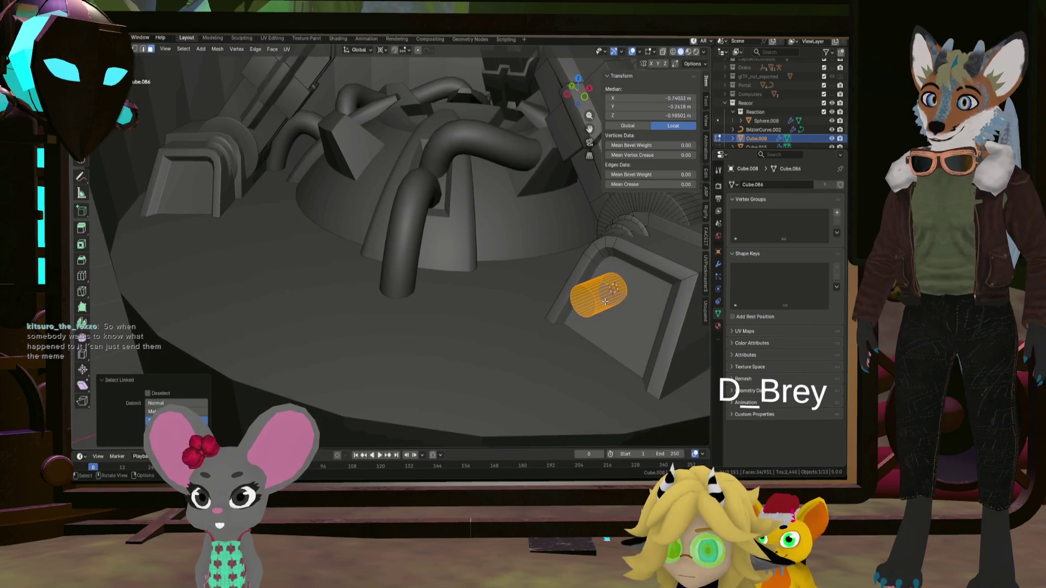
{"action": "key", "text": "shift+n"}
- Move the cylinder into place and extrude its end twice along the normal
{"action": "scroll", "coordinate": [645, 315], "scroll_direction": "up", "scroll_amount": 3}
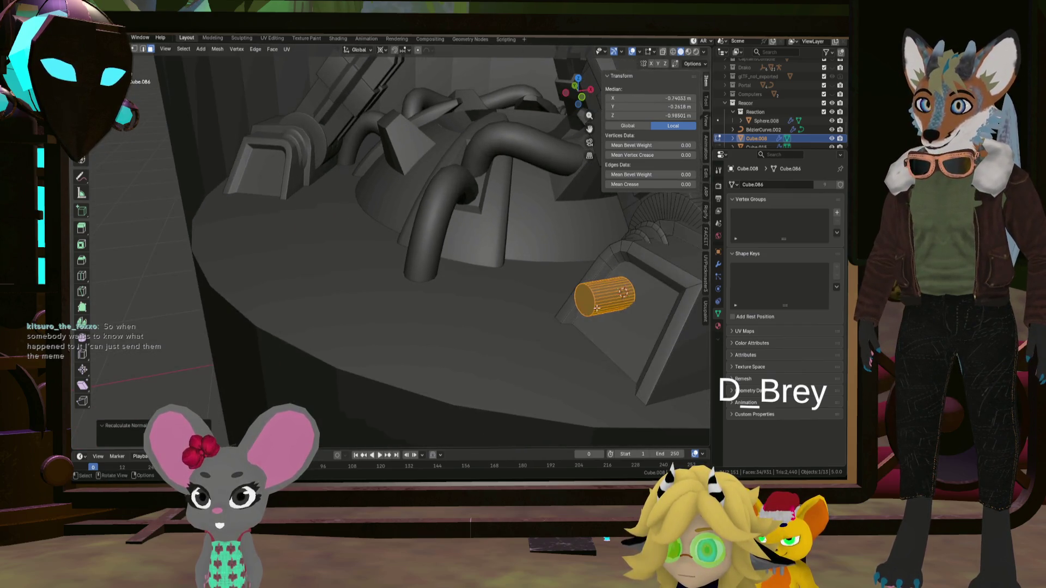
{"action": "mouse_move", "coordinate": [643, 317]}
{"action": "middle_mouse_down"}
{"action": "mouse_move", "coordinate": [613, 319]}
{"action": "mouse_move", "coordinate": [655, 283]}
{"action": "mouse_move", "coordinate": [631, 276]}
{"action": "mouse_move", "coordinate": [632, 286]}
{"action": "mouse_move", "coordinate": [610, 294]}
{"action": "mouse_move", "coordinate": [577, 258]}
{"action": "mouse_move", "coordinate": [612, 284]}
{"action": "mouse_move", "coordinate": [497, 292]}
{"action": "mouse_move", "coordinate": [568, 278]}
{"action": "middle_mouse_up"}
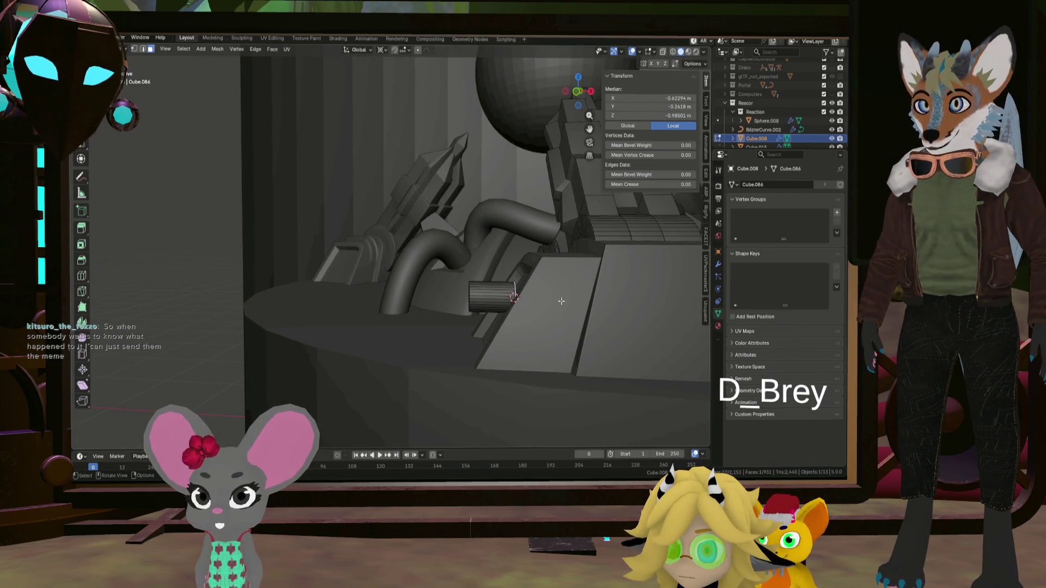
{"action": "left_click", "coordinate": [579, 309]}
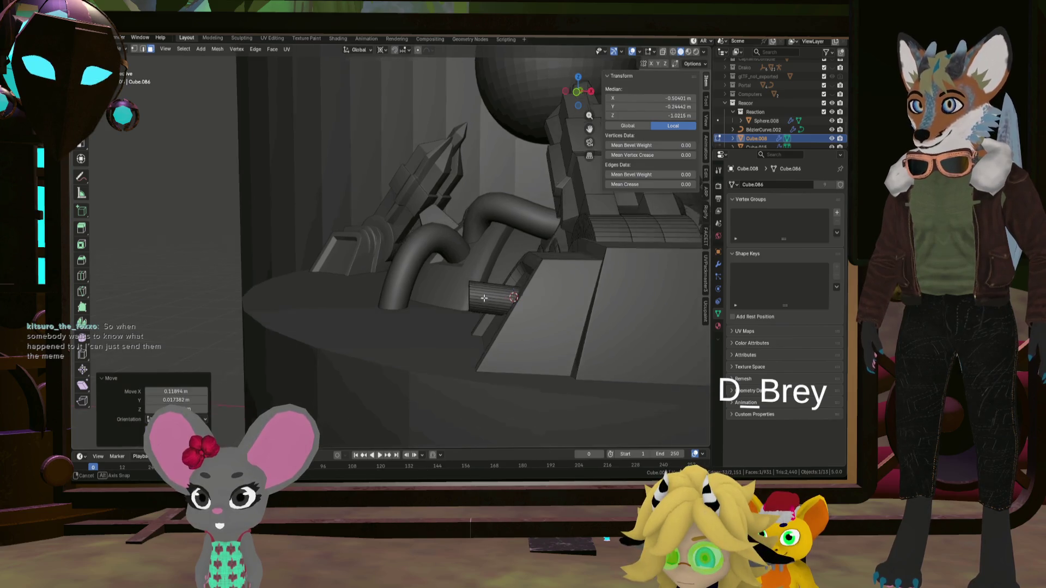
{"action": "mouse_move", "coordinate": [579, 308]}
{"action": "middle_mouse_down"}
{"action": "mouse_move", "coordinate": [480, 293]}
{"action": "mouse_move", "coordinate": [497, 299]}
{"action": "mouse_move", "coordinate": [509, 338]}
{"action": "mouse_move", "coordinate": [500, 303]}
{"action": "mouse_move", "coordinate": [549, 308]}
{"action": "mouse_move", "coordinate": [415, 393]}
{"action": "mouse_move", "coordinate": [447, 373]}
{"action": "mouse_move", "coordinate": [361, 378]}
{"action": "mouse_move", "coordinate": [454, 354]}
{"action": "mouse_move", "coordinate": [544, 375]}
{"action": "mouse_move", "coordinate": [539, 339]}
{"action": "mouse_move", "coordinate": [420, 359]}
{"action": "middle_mouse_up"}
{"action": "key", "text": "e"}
{"action": "left_click", "coordinate": [508, 319]}
{"action": "key", "text": "e"}
{"action": "left_click", "coordinate": [547, 306]}
- Select the whole cylinder piece and move it to jut from the arm base
{"action": "scroll", "coordinate": [415, 394], "scroll_direction": "up", "scroll_amount": 3}
{"action": "key", "text": "l"}
{"action": "left_click", "coordinate": [460, 381]}
{"action": "scroll", "coordinate": [468, 370], "scroll_direction": "up", "scroll_amount": 2}
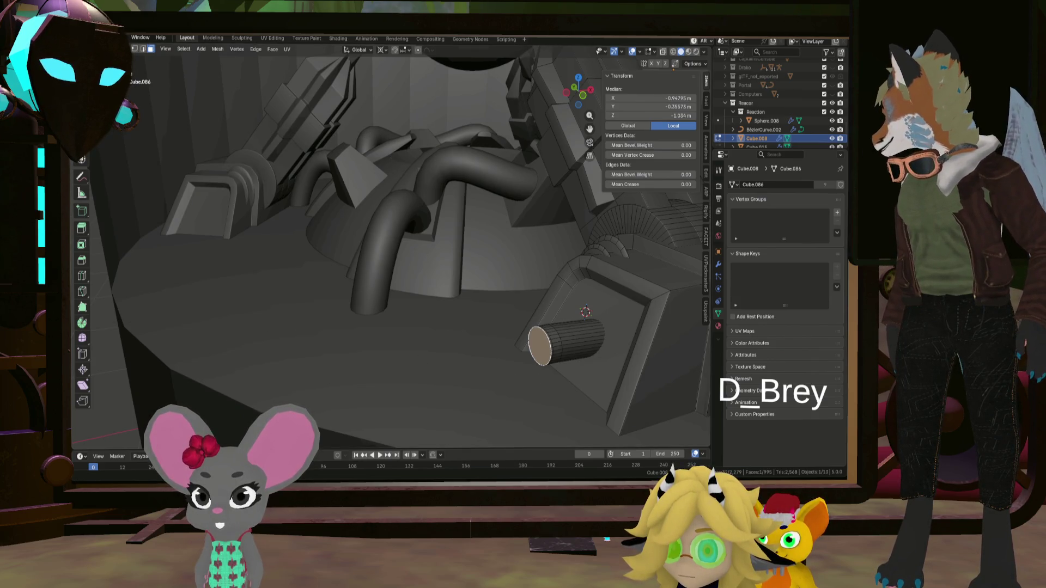
- Lengthen the cylinder, slightly rotate its end, and extrude it further out
{"action": "mouse_move", "coordinate": [173, 391]}
{"action": "middle_mouse_down"}
{"action": "mouse_move", "coordinate": [361, 368]}
{"action": "mouse_move", "coordinate": [391, 408]}
{"action": "middle_mouse_up"}
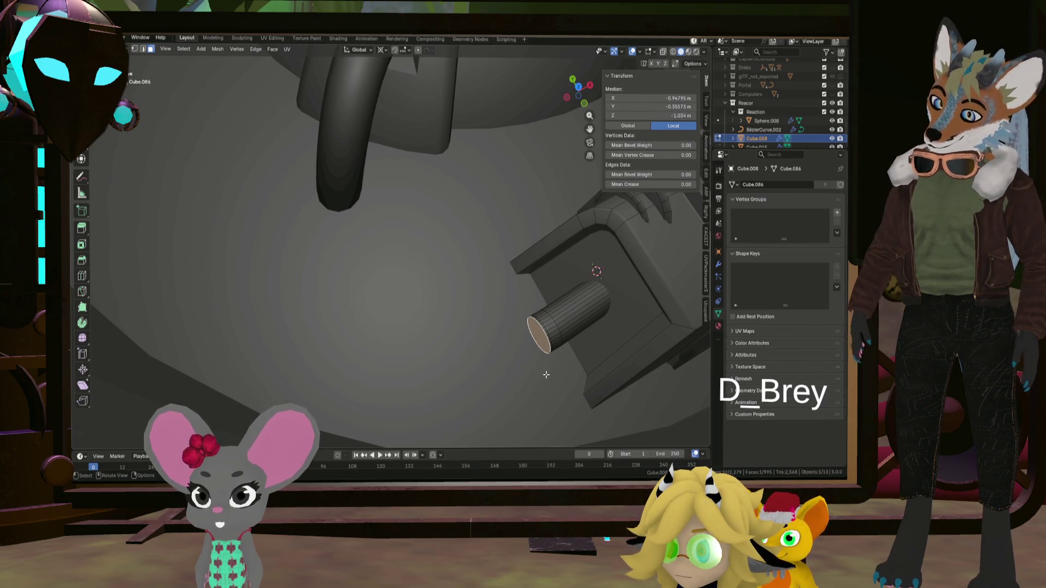
{"action": "left_click", "coordinate": [526, 382]}
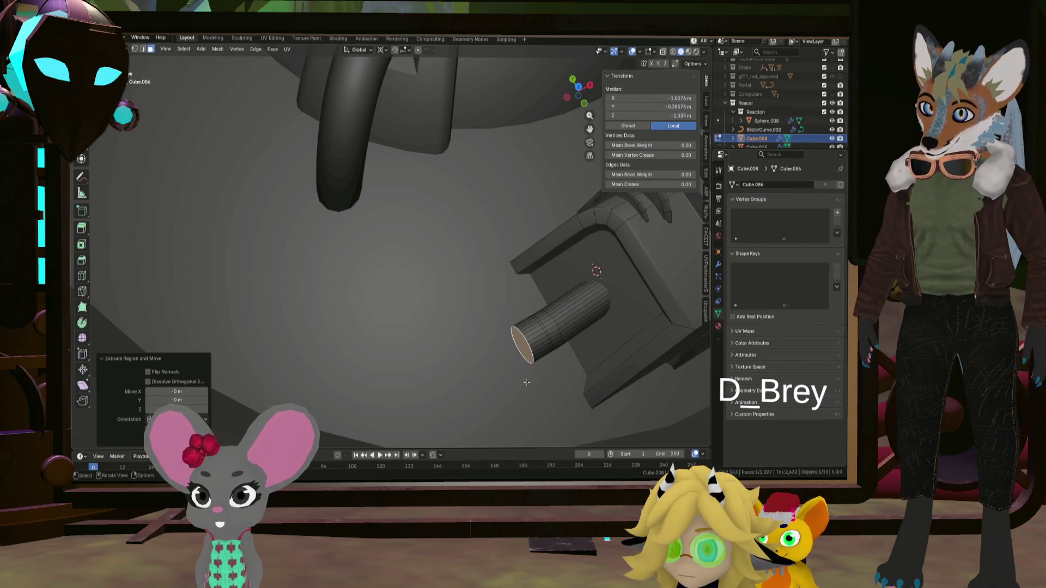
{"action": "key", "text": "r"}
{"action": "left_click", "coordinate": [548, 386]}
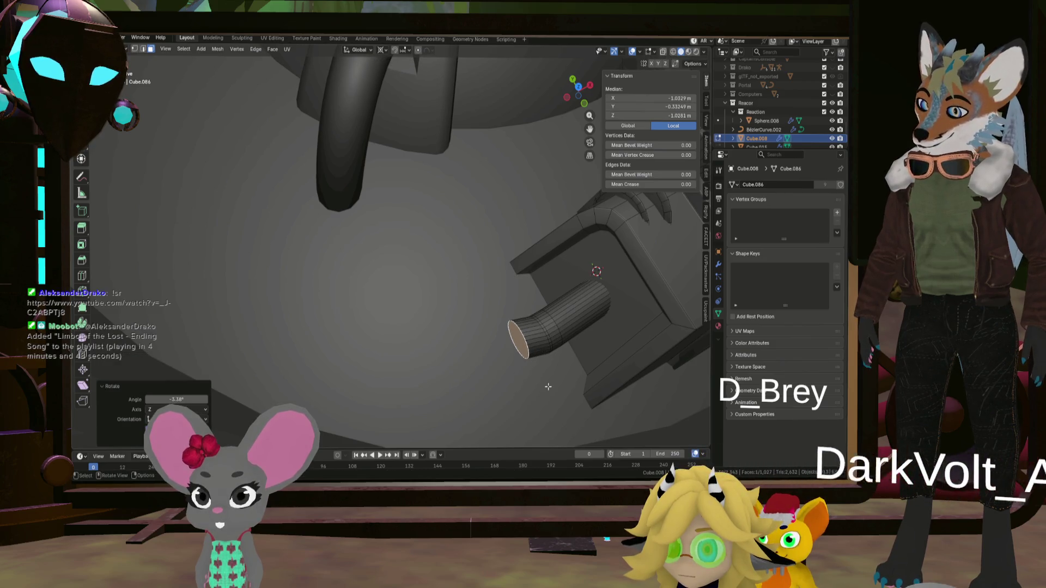
{"action": "key", "text": "e"}
{"action": "left_click", "coordinate": [524, 388]}
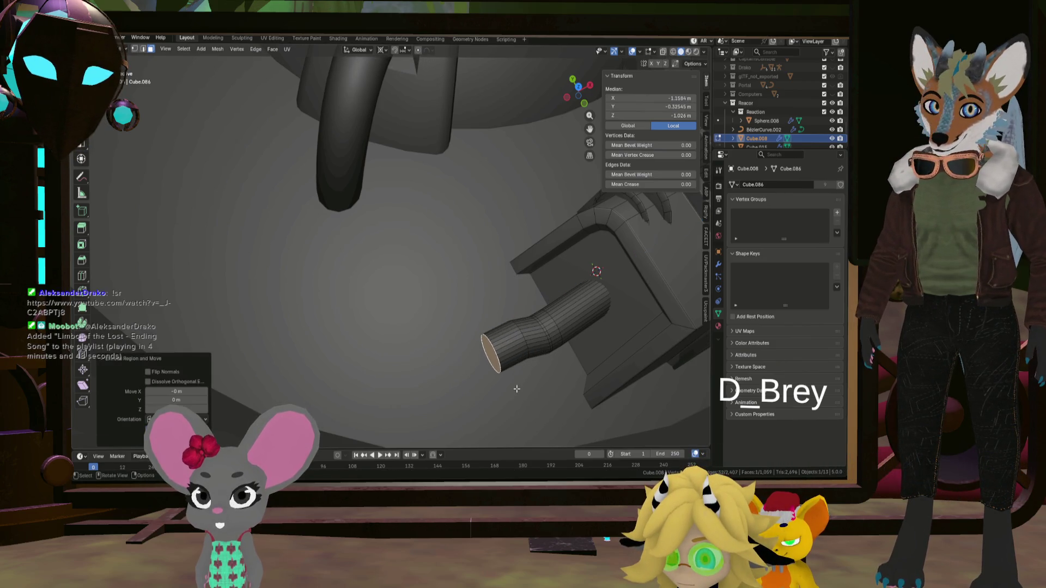
{"action": "middle_click_drag", "start_coordinate": [521, 389], "coordinate": [509, 399]}
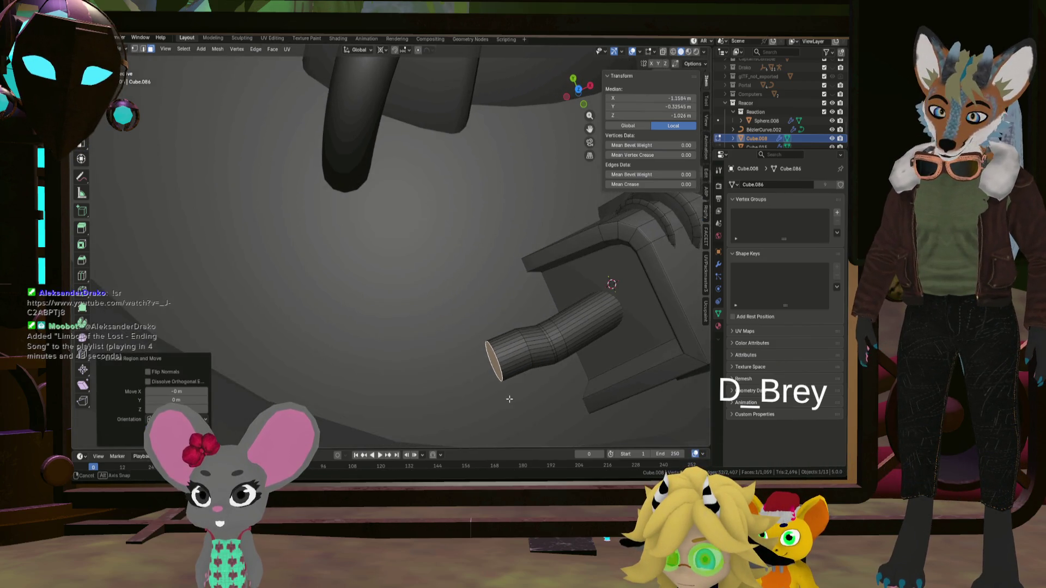
{"action": "right_click", "coordinate": [551, 399]}
- Undo the long extrusion, delete the cylinder stub's faces, and deselect the leftover loop
{"action": "key", "text": "ctrl+z"}
{"action": "key", "text": "ctrl+z"}
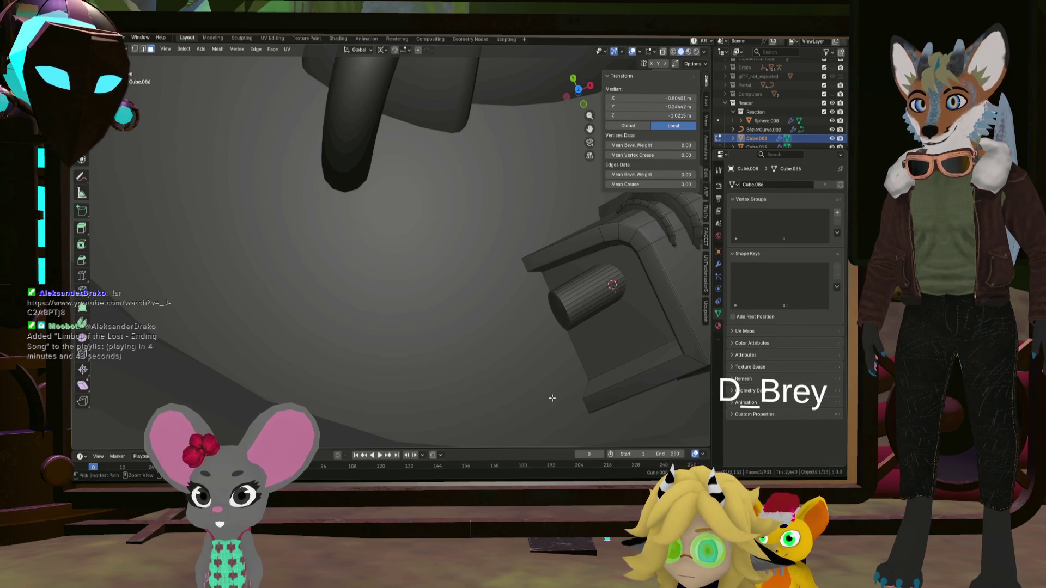
{"action": "key", "text": "ctrl+l"}
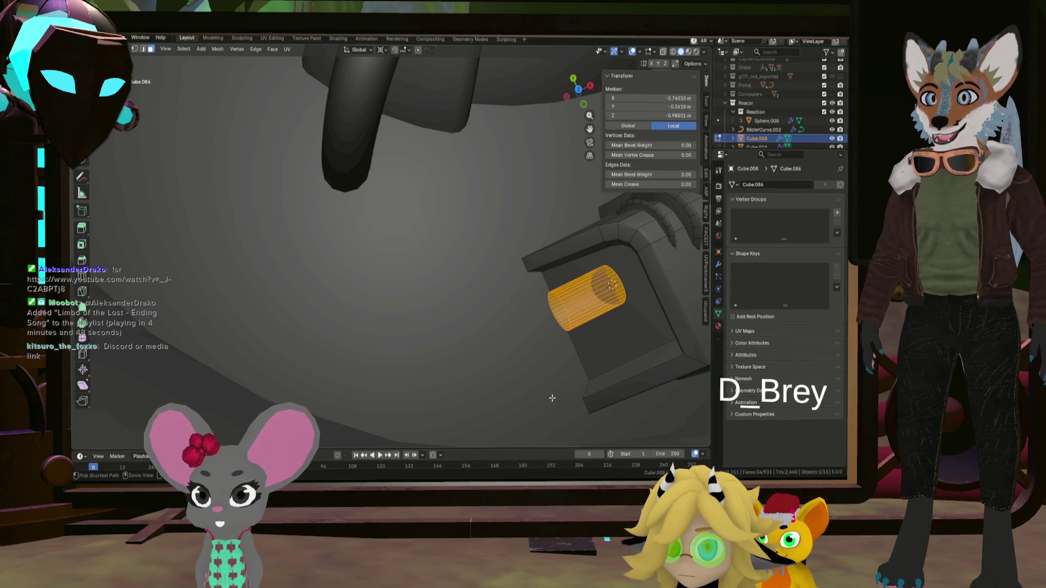
{"action": "key", "text": "Delete"}
{"action": "scroll", "coordinate": [566, 398], "scroll_direction": "up", "scroll_amount": 4}
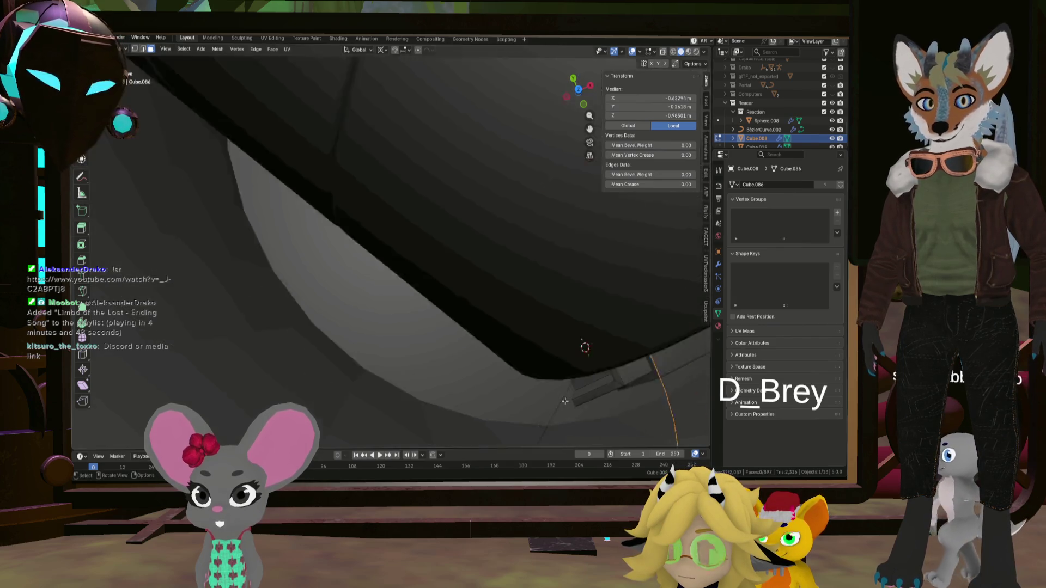
{"action": "mouse_move", "coordinate": [579, 398]}
{"action": "middle_mouse_down"}
{"action": "mouse_move", "coordinate": [577, 359]}
{"action": "mouse_move", "coordinate": [575, 395]}
{"action": "mouse_move", "coordinate": [505, 388]}
{"action": "mouse_move", "coordinate": [451, 358]}
{"action": "middle_mouse_up"}
{"action": "scroll", "coordinate": [458, 337], "scroll_direction": "up", "scroll_amount": 6}
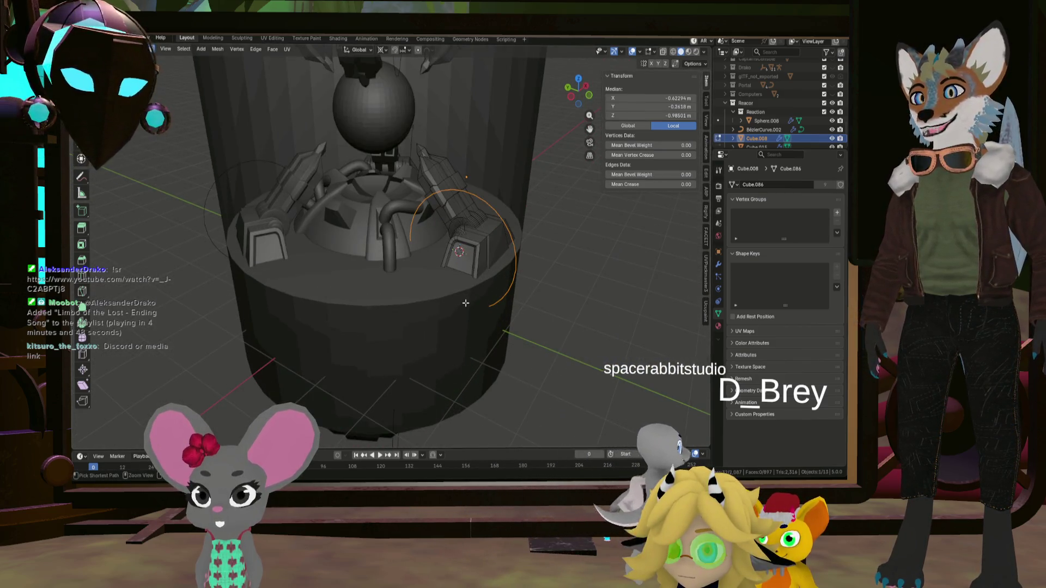
{"action": "key", "text": "alt+a"}
- Return to Object Mode ready to add a new object
{"action": "scroll", "coordinate": [463, 273], "scroll_direction": "up", "scroll_amount": 4}
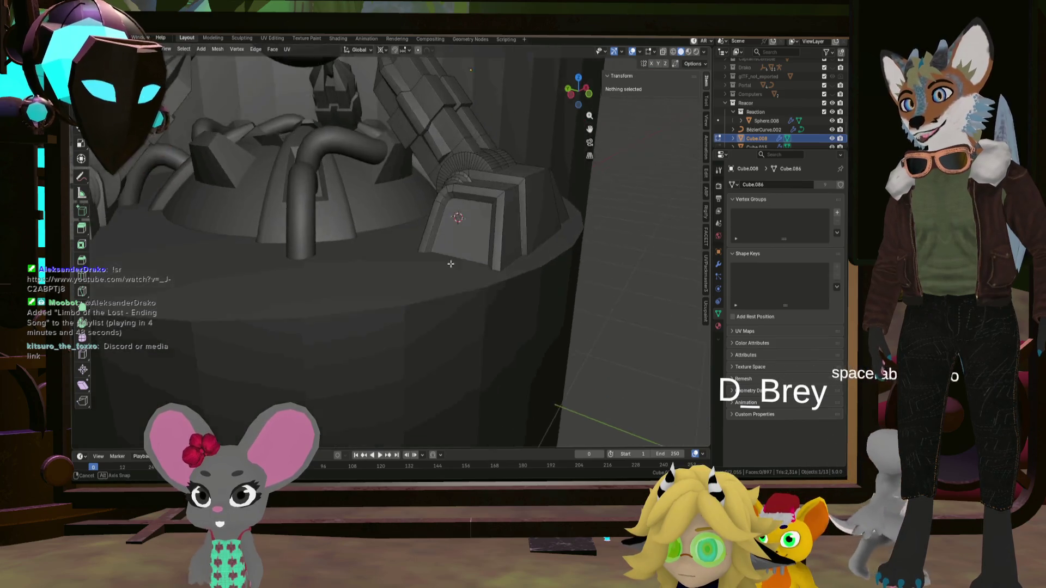
{"action": "mouse_move", "coordinate": [462, 250]}
{"action": "middle_mouse_down"}
{"action": "mouse_move", "coordinate": [439, 315]}
{"action": "mouse_move", "coordinate": [418, 319]}
{"action": "middle_mouse_up"}
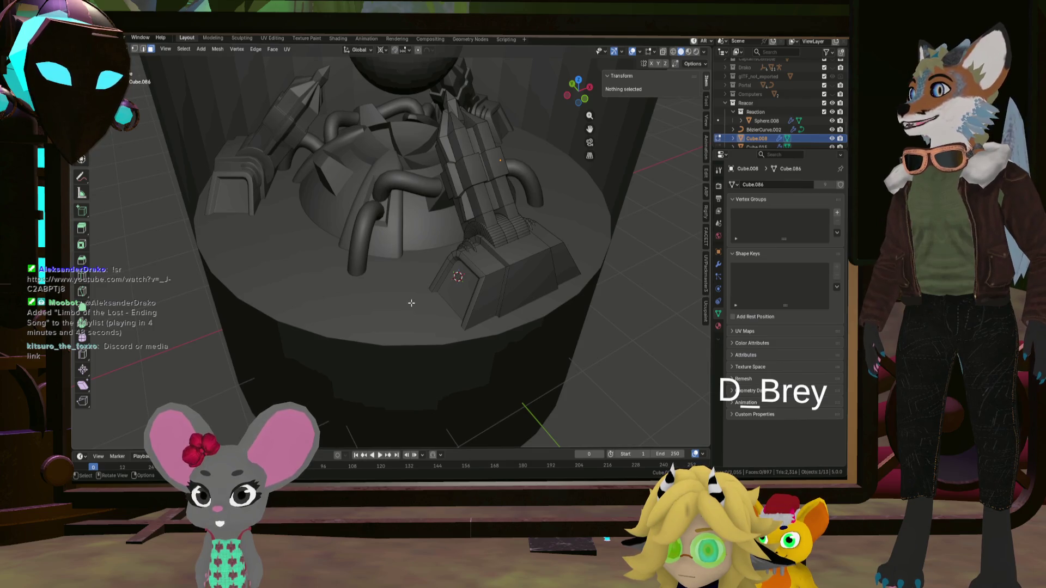
{"action": "key", "text": "Tab"}
{"action": "key", "text": "shift+a"}
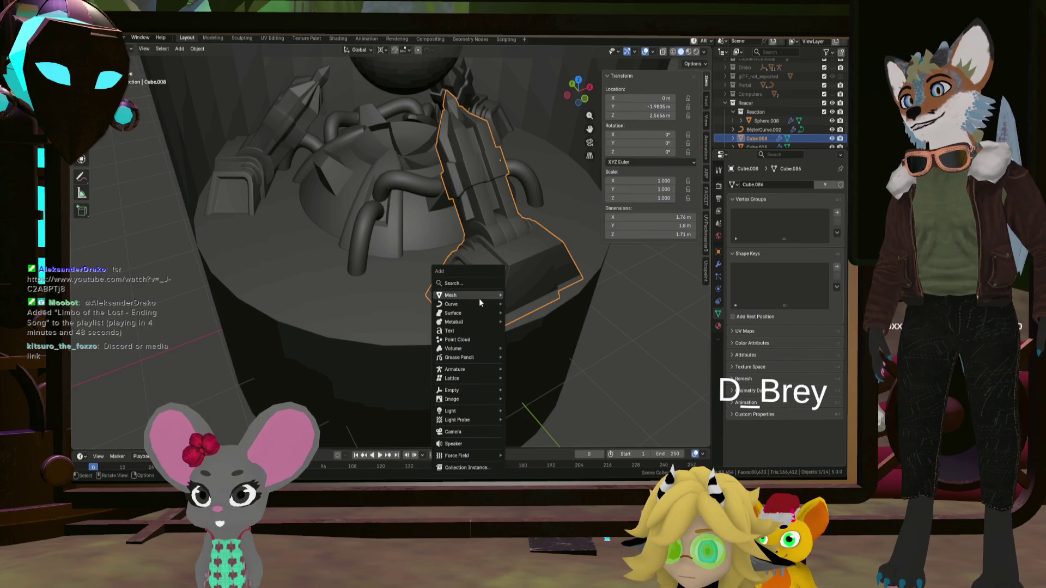
- Add a Bézier curve with 0.08 m bevel depth and bevel resolution 2, viewed in wireframe
{"action": "mouse_move", "coordinate": [479, 303]}
{"action": "left_click", "coordinate": [532, 304]}
{"action": "mouse_move", "coordinate": [444, 306]}
{"action": "middle_mouse_down"}
{"action": "mouse_move", "coordinate": [432, 318]}
{"action": "mouse_move", "coordinate": [497, 312]}
{"action": "mouse_move", "coordinate": [363, 305]}
{"action": "middle_mouse_up"}
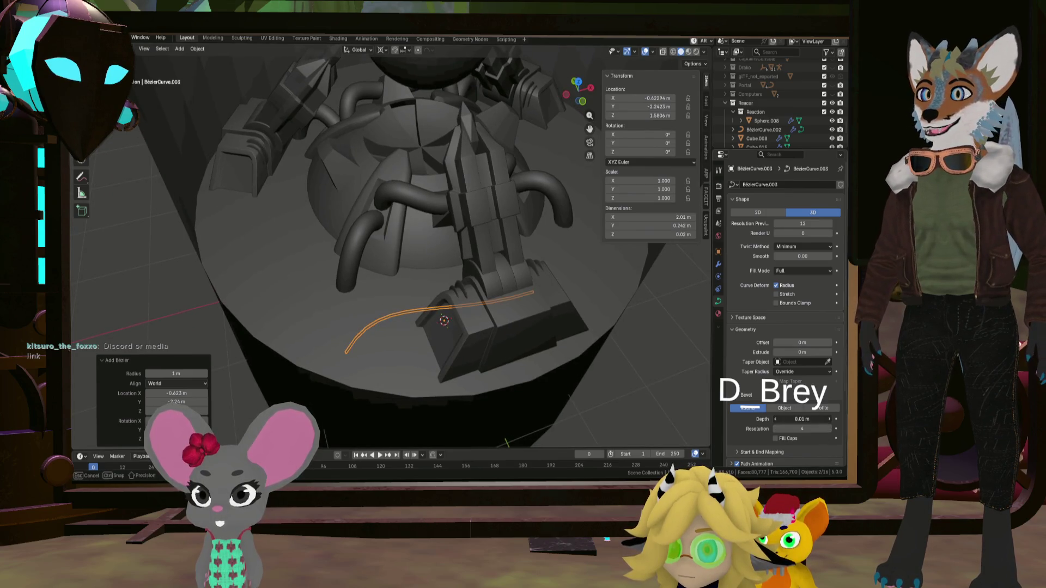
{"action": "left_click_drag", "start_coordinate": [801, 419], "coordinate": [805, 419]}
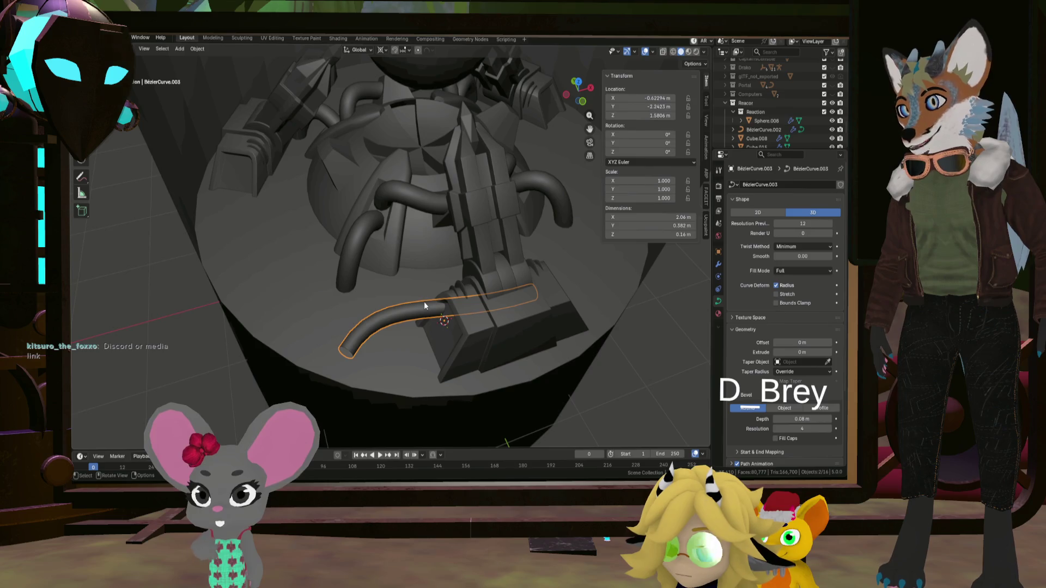
{"action": "middle_click_drag", "start_coordinate": [423, 305], "coordinate": [493, 311]}
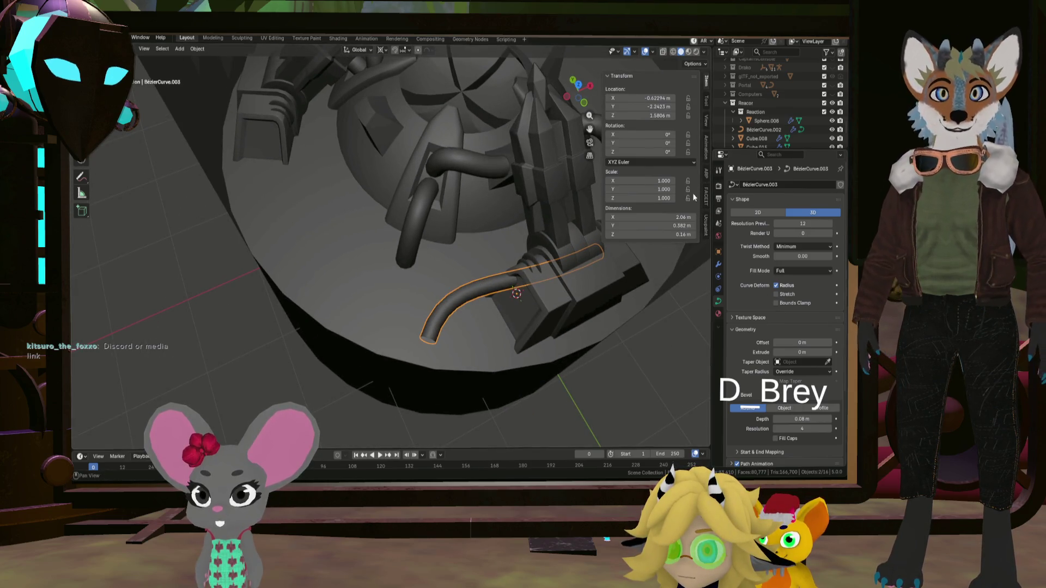
{"action": "left_click", "coordinate": [673, 51]}
{"action": "middle_click_drag", "start_coordinate": [684, 392], "coordinate": [714, 400]}
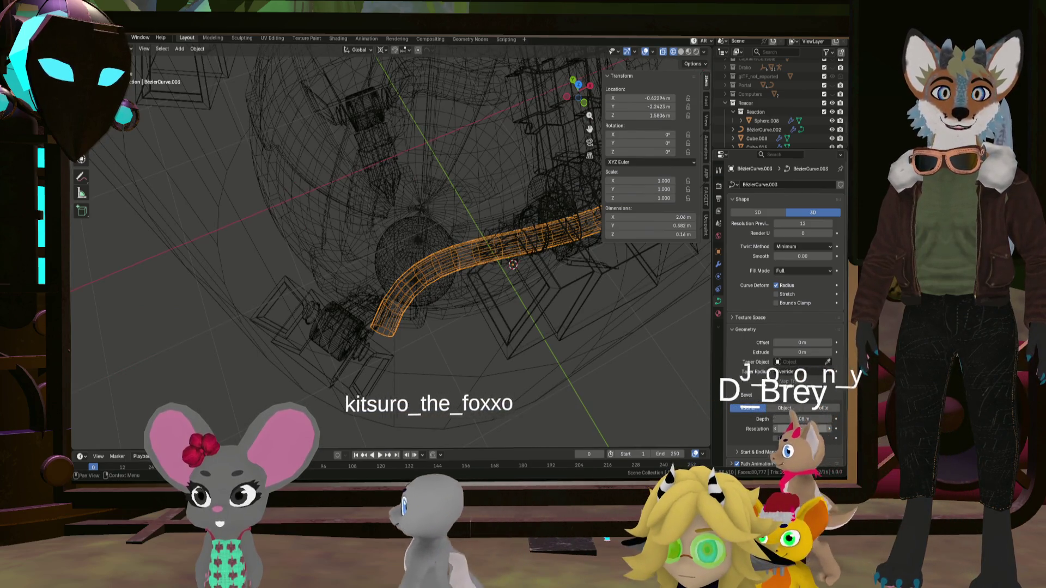
{"action": "left_click_drag", "start_coordinate": [801, 428], "coordinate": [799, 428]}
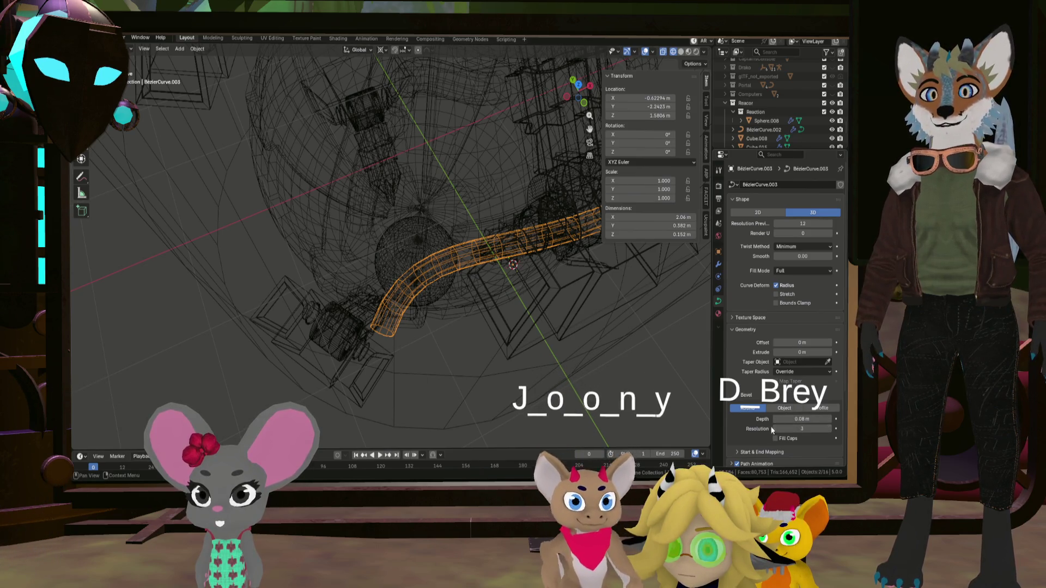
{"action": "left_click_drag", "start_coordinate": [799, 429], "coordinate": [795, 429]}
{"action": "key", "text": "Tab"}
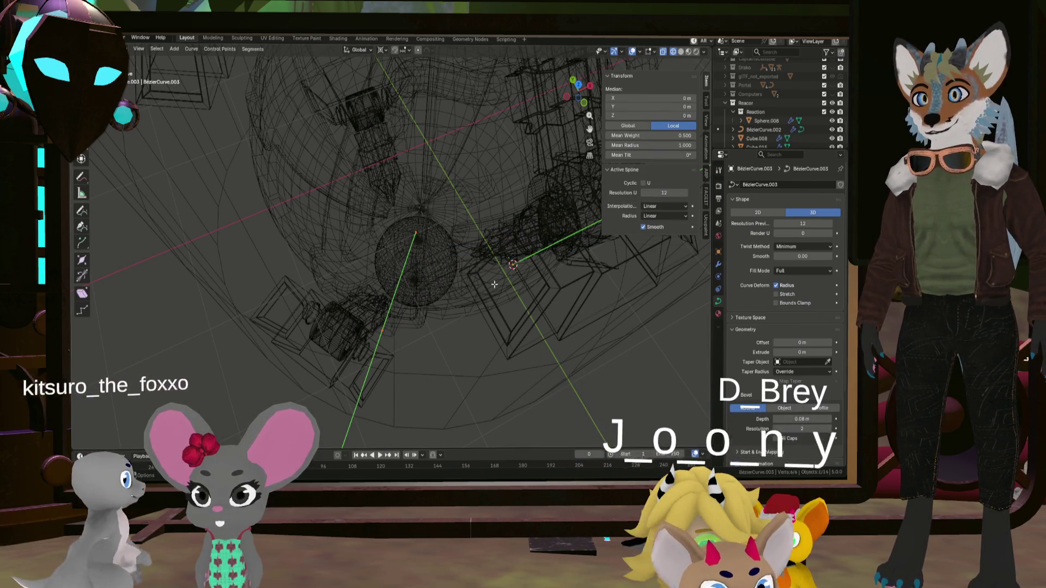
- Back in solid shading, select the pipe curve's end and reposition its handle
{"action": "key", "text": "shift+z"}
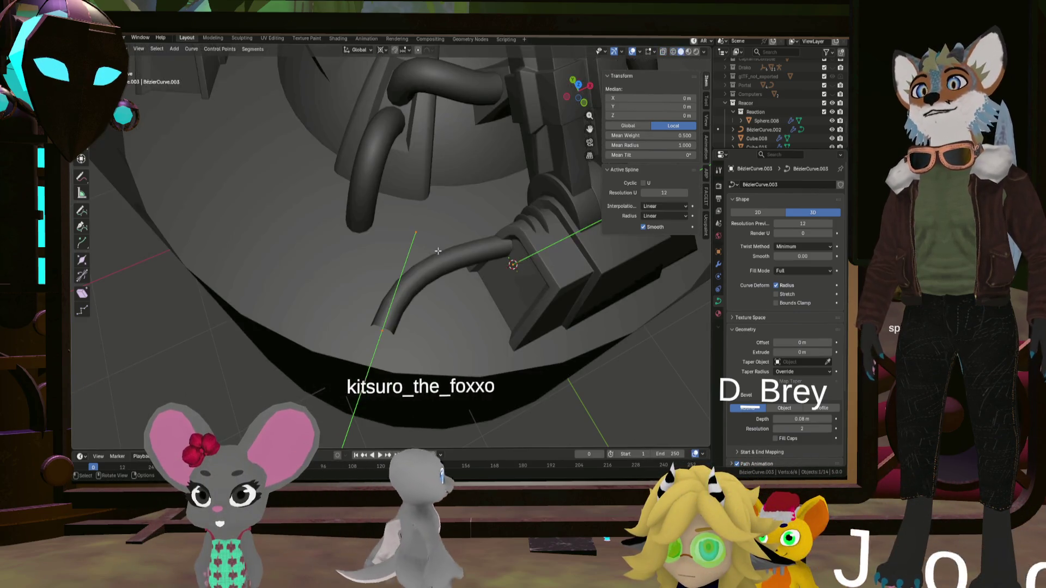
{"action": "left_click", "coordinate": [433, 264]}
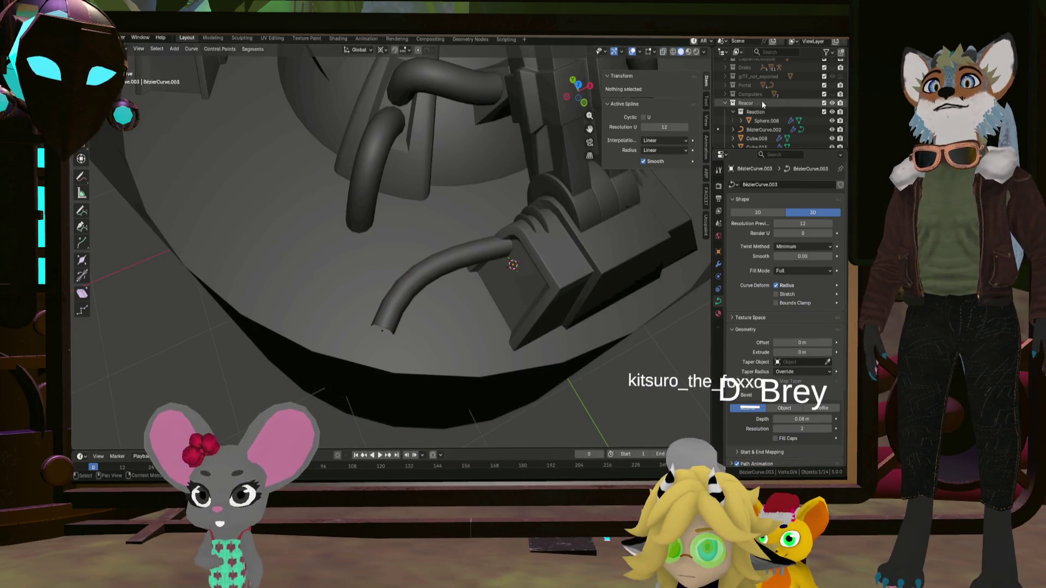
{"action": "left_click", "coordinate": [773, 130]}
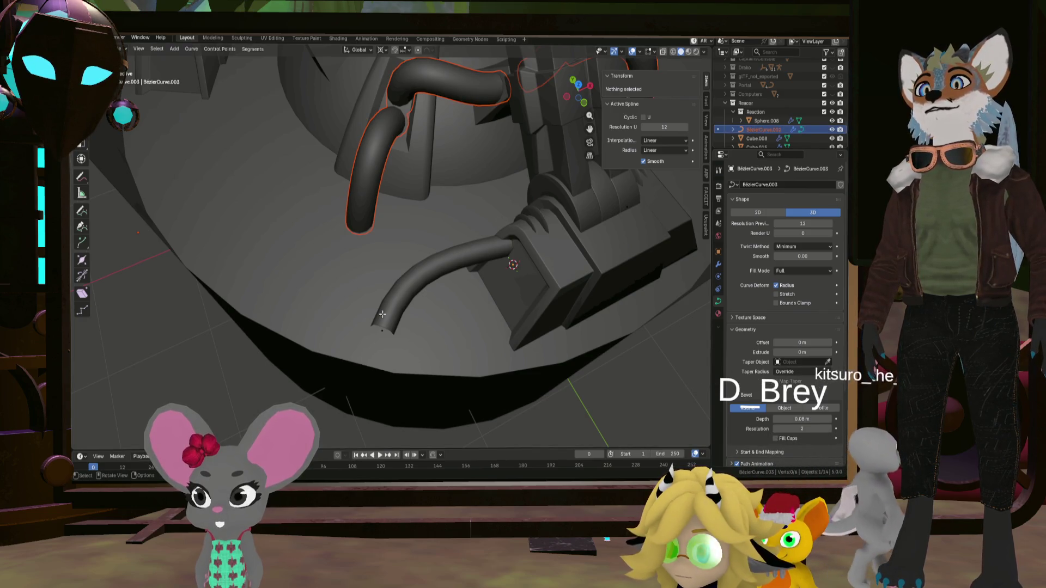
{"action": "left_click", "coordinate": [398, 327]}
{"action": "scroll", "coordinate": [397, 326], "scroll_direction": "down", "scroll_amount": 5}
{"action": "mouse_move", "coordinate": [397, 327]}
{"action": "middle_mouse_down"}
{"action": "mouse_move", "coordinate": [525, 274]}
{"action": "mouse_move", "coordinate": [531, 249]}
{"action": "middle_mouse_up"}
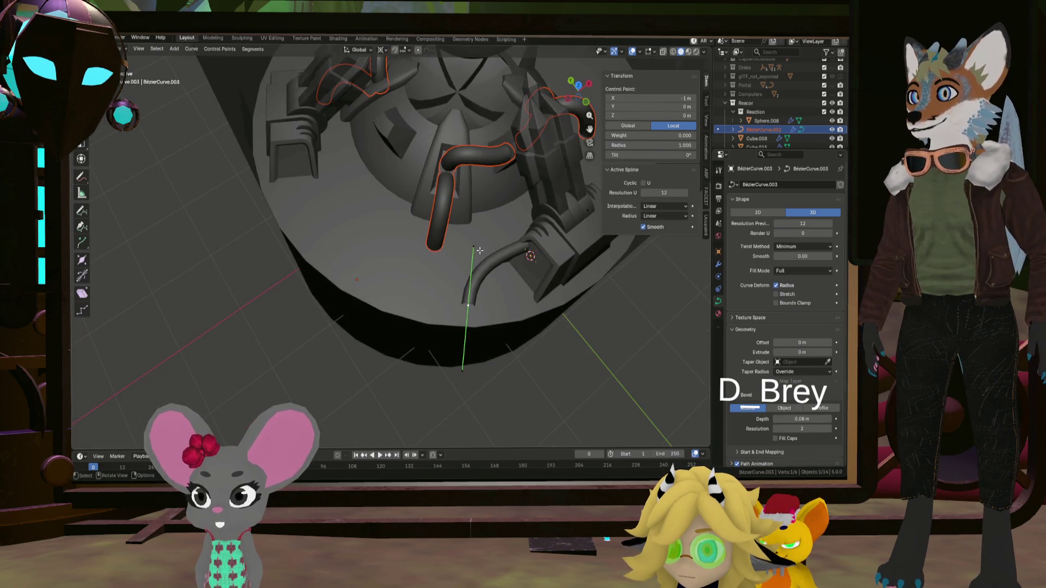
{"action": "left_click", "coordinate": [531, 249]}
{"action": "key", "text": "g"}
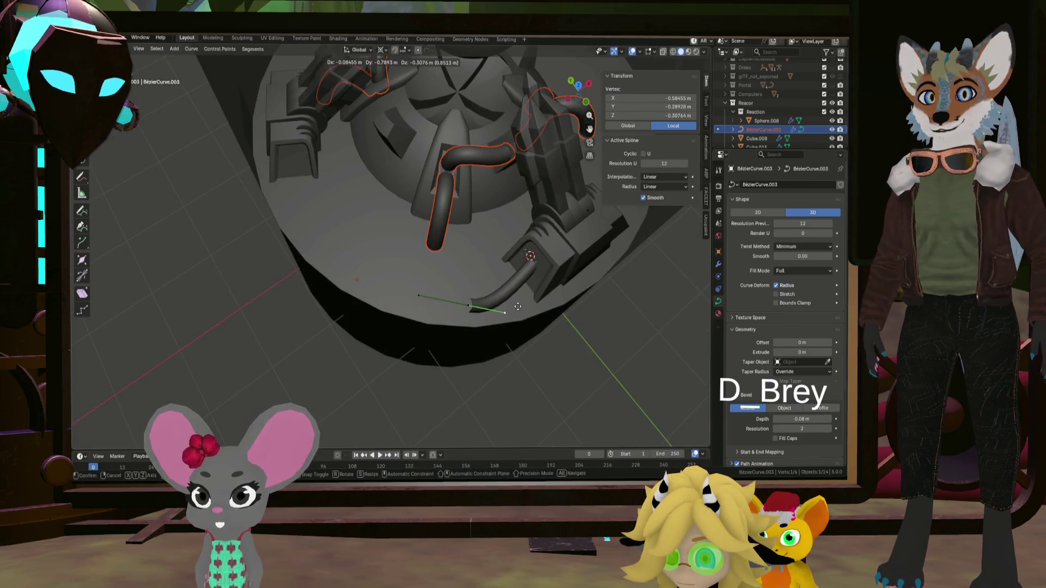
{"action": "left_click", "coordinate": [504, 302]}
{"action": "middle_click_drag", "start_coordinate": [503, 302], "coordinate": [494, 288]}
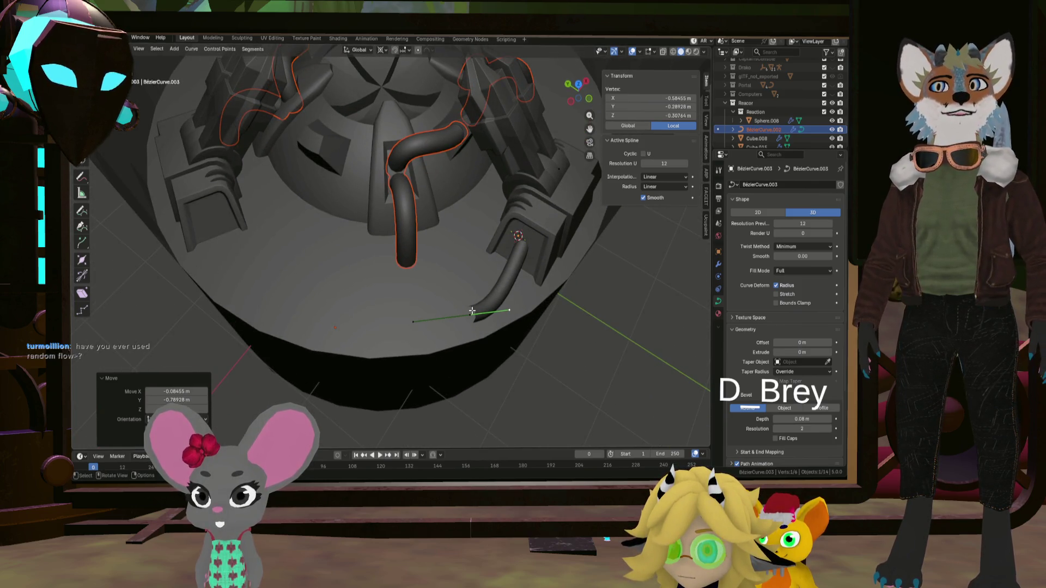
- Extrude three new pipe points along the reactor base and adjust the end point
{"action": "key", "text": "e"}
{"action": "mouse_move", "coordinate": [472, 314]}
{"action": "middle_mouse_down"}
{"action": "mouse_move", "coordinate": [430, 295]}
{"action": "mouse_move", "coordinate": [472, 326]}
{"action": "middle_mouse_up"}
{"action": "left_click", "coordinate": [401, 294]}
{"action": "key", "text": "e"}
{"action": "left_click", "coordinate": [439, 295]}
{"action": "key", "text": "e"}
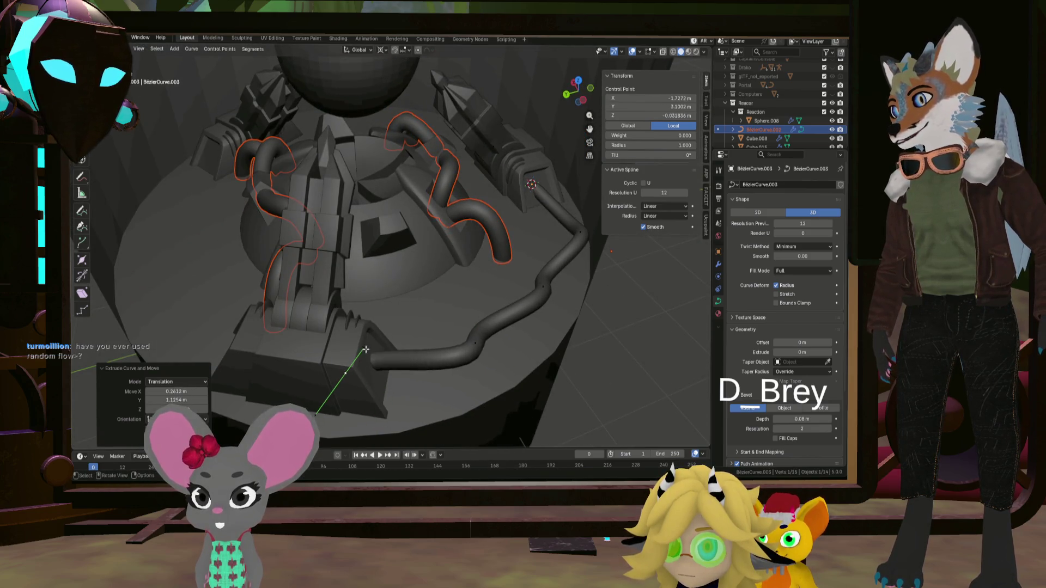
{"action": "left_click", "coordinate": [365, 349]}
{"action": "mouse_move", "coordinate": [366, 349]}
{"action": "middle_mouse_down"}
{"action": "mouse_move", "coordinate": [436, 367]}
{"action": "mouse_move", "coordinate": [429, 362]}
{"action": "middle_mouse_up"}
{"action": "key", "text": "g"}
{"action": "left_click", "coordinate": [439, 369]}
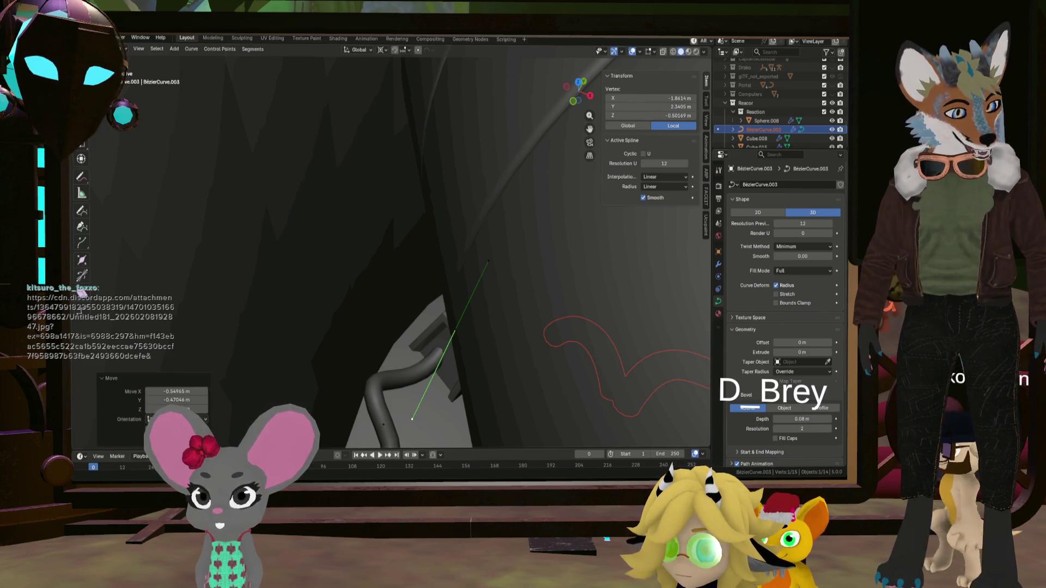
- Select a pipe control point and the end handle for further shaping
{"action": "left_click", "coordinate": [474, 334]}
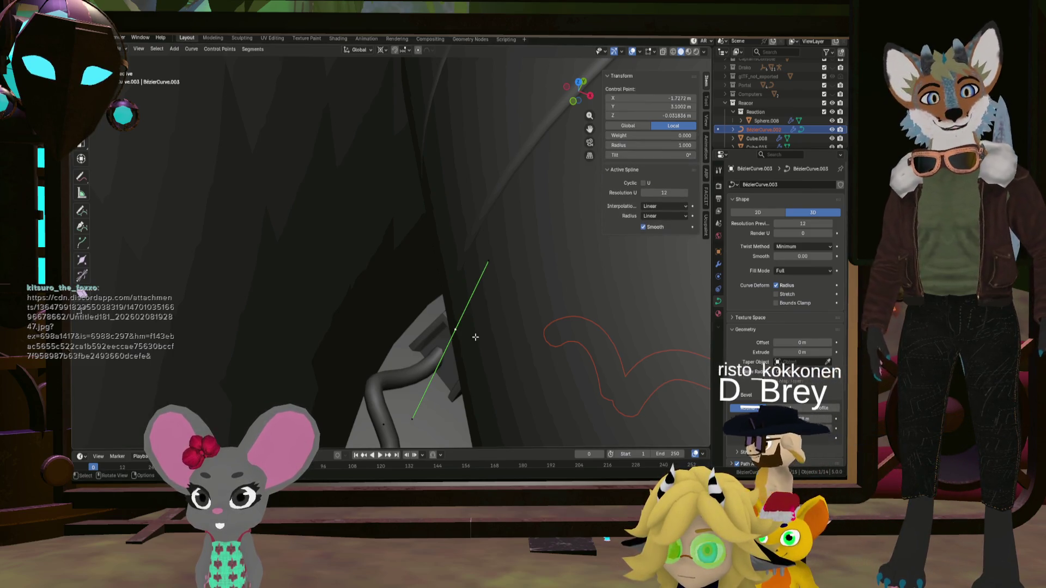
{"action": "mouse_move", "coordinate": [474, 334]}
{"action": "middle_mouse_down"}
{"action": "mouse_move", "coordinate": [528, 334]}
{"action": "mouse_move", "coordinate": [529, 303]}
{"action": "mouse_move", "coordinate": [502, 378]}
{"action": "middle_mouse_up"}
{"action": "scroll", "coordinate": [528, 334], "scroll_direction": "down", "scroll_amount": 5}
{"action": "scroll", "coordinate": [529, 303], "scroll_direction": "up", "scroll_amount": 5}
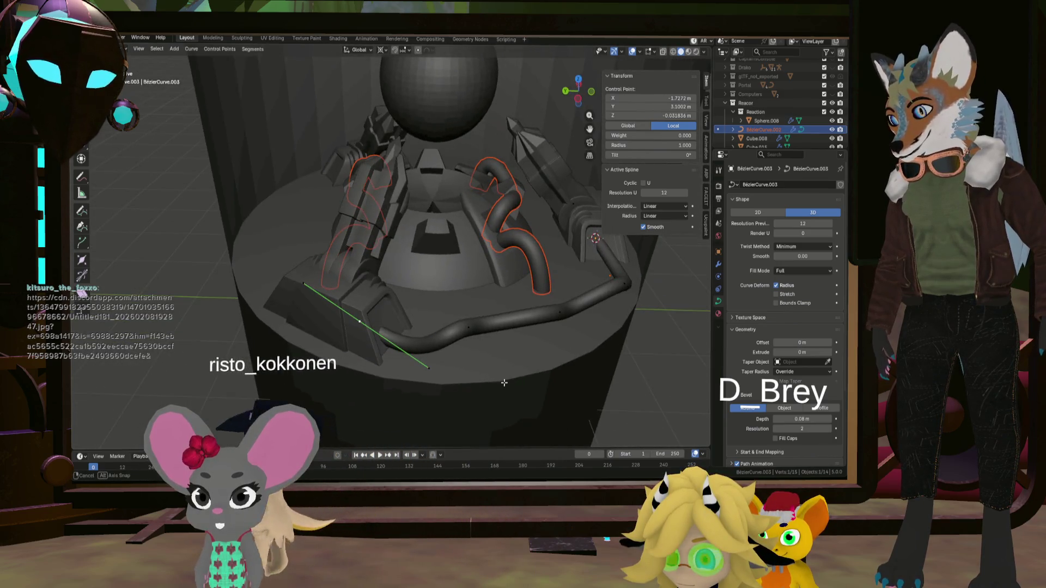
{"action": "scroll", "coordinate": [390, 334], "scroll_direction": "up", "scroll_amount": 4}
{"action": "left_click", "coordinate": [451, 355]}
{"action": "mouse_move", "coordinate": [390, 333]}
{"action": "middle_mouse_down"}
{"action": "mouse_move", "coordinate": [450, 354]}
{"action": "mouse_move", "coordinate": [479, 299]}
{"action": "mouse_move", "coordinate": [481, 308]}
{"action": "middle_mouse_up"}
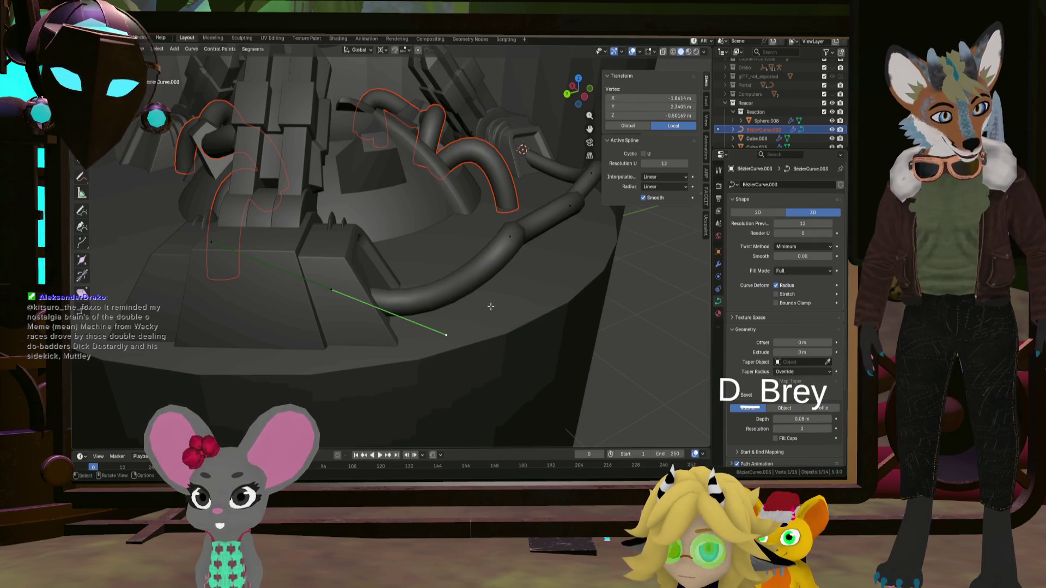
- Move the first pipe control point and end handle so the pipe runs along the platform floor
{"action": "mouse_move", "coordinate": [491, 307]}
{"action": "middle_mouse_down"}
{"action": "mouse_move", "coordinate": [461, 334]}
{"action": "mouse_move", "coordinate": [474, 313]}
{"action": "mouse_move", "coordinate": [436, 278]}
{"action": "mouse_move", "coordinate": [326, 273]}
{"action": "middle_mouse_up"}
{"action": "key", "text": "g"}
{"action": "left_click", "coordinate": [479, 281]}
{"action": "left_click", "coordinate": [302, 219]}
{"action": "key", "text": "g"}
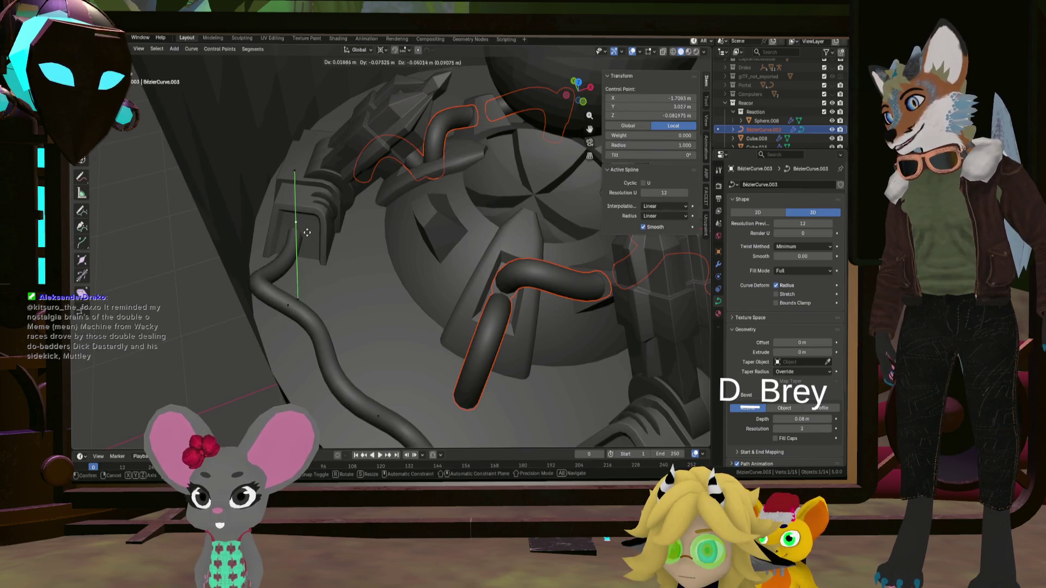
{"action": "mouse_move", "coordinate": [315, 237]}
{"action": "middle_mouse_down"}
{"action": "mouse_move", "coordinate": [393, 278]}
{"action": "mouse_move", "coordinate": [370, 255]}
{"action": "mouse_move", "coordinate": [317, 238]}
{"action": "mouse_move", "coordinate": [334, 256]}
{"action": "mouse_move", "coordinate": [444, 233]}
{"action": "mouse_move", "coordinate": [425, 234]}
{"action": "mouse_move", "coordinate": [402, 260]}
{"action": "mouse_move", "coordinate": [530, 249]}
{"action": "mouse_move", "coordinate": [482, 245]}
{"action": "middle_mouse_up"}
{"action": "left_click", "coordinate": [355, 270]}
{"action": "key", "text": "g"}
{"action": "left_click", "coordinate": [387, 260]}
- Reposition further pipe points and a handle so the pipe hugs the platform's front edge
{"action": "left_click", "coordinate": [335, 256]}
{"action": "key", "text": "g"}
{"action": "left_click", "coordinate": [413, 249]}
{"action": "left_click", "coordinate": [432, 231]}
{"action": "key", "text": "g"}
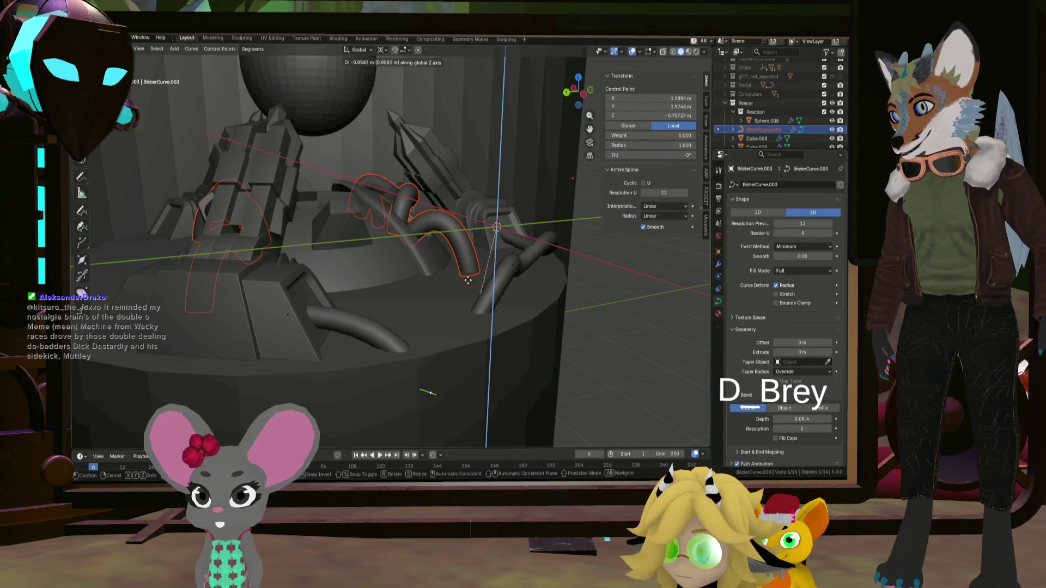
{"action": "left_click", "coordinate": [468, 280]}
{"action": "mouse_move", "coordinate": [468, 280]}
{"action": "middle_mouse_down"}
{"action": "mouse_move", "coordinate": [466, 313]}
{"action": "mouse_move", "coordinate": [521, 323]}
{"action": "mouse_move", "coordinate": [544, 349]}
{"action": "middle_mouse_up"}
{"action": "left_click", "coordinate": [465, 313]}
{"action": "key", "text": "g"}
{"action": "left_click", "coordinate": [502, 298]}
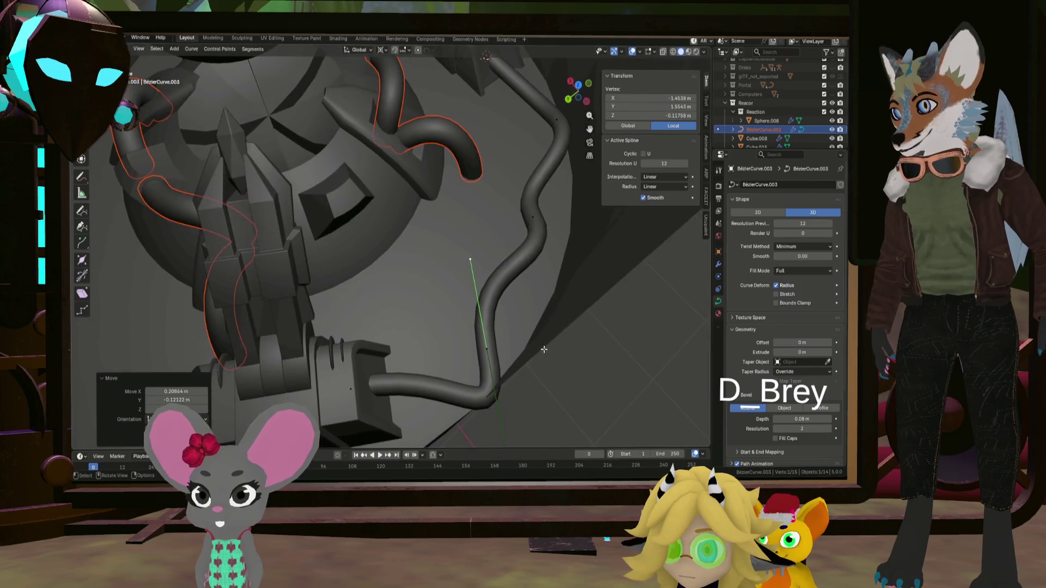
- From a top-down view, nudge points, lower a vertex and smooth the bend up toward the arm
{"action": "middle_click_drag", "start_coordinate": [509, 401], "coordinate": [514, 376]}
{"action": "middle_click_drag", "start_coordinate": [512, 320], "coordinate": [514, 192]}
{"action": "key", "text": "g"}
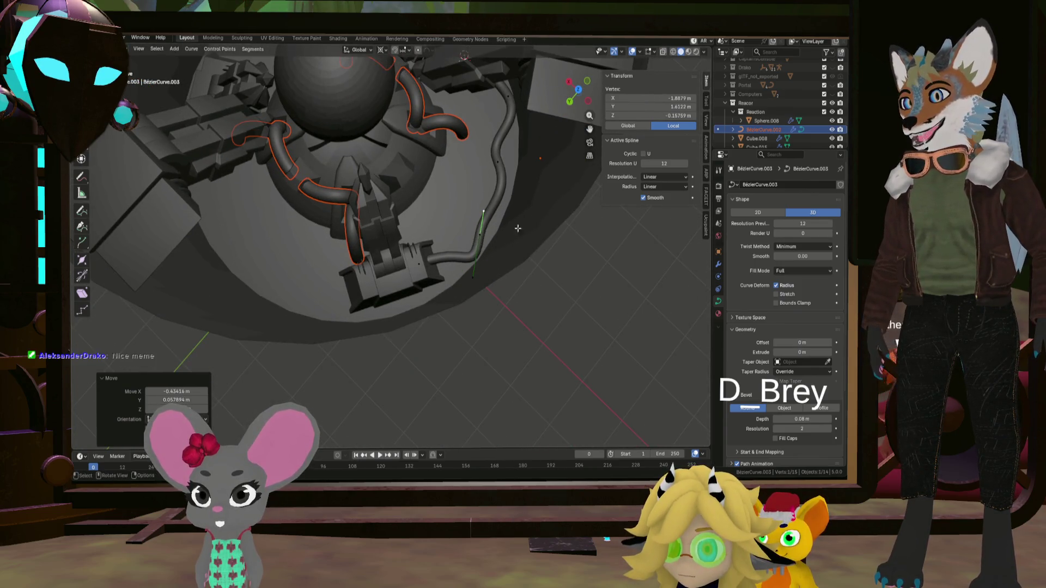
{"action": "left_click_drag", "start_coordinate": [480, 245], "coordinate": [476, 229]}
{"action": "mouse_move", "coordinate": [476, 229]}
{"action": "middle_mouse_down"}
{"action": "mouse_move", "coordinate": [468, 144]}
{"action": "mouse_move", "coordinate": [401, 277]}
{"action": "middle_mouse_up"}
{"action": "left_click", "coordinate": [401, 277]}
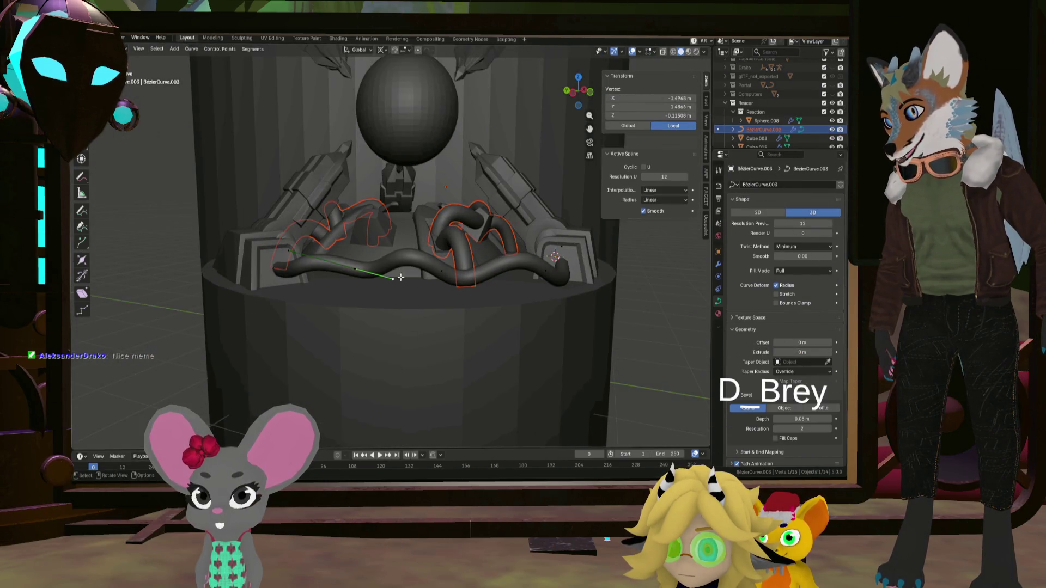
{"action": "left_click", "coordinate": [435, 271]}
{"action": "left_click_drag", "start_coordinate": [355, 269], "coordinate": [361, 272]}
{"action": "middle_click_drag", "start_coordinate": [361, 272], "coordinate": [419, 305]}
{"action": "left_click_drag", "start_coordinate": [419, 305], "coordinate": [423, 308]}
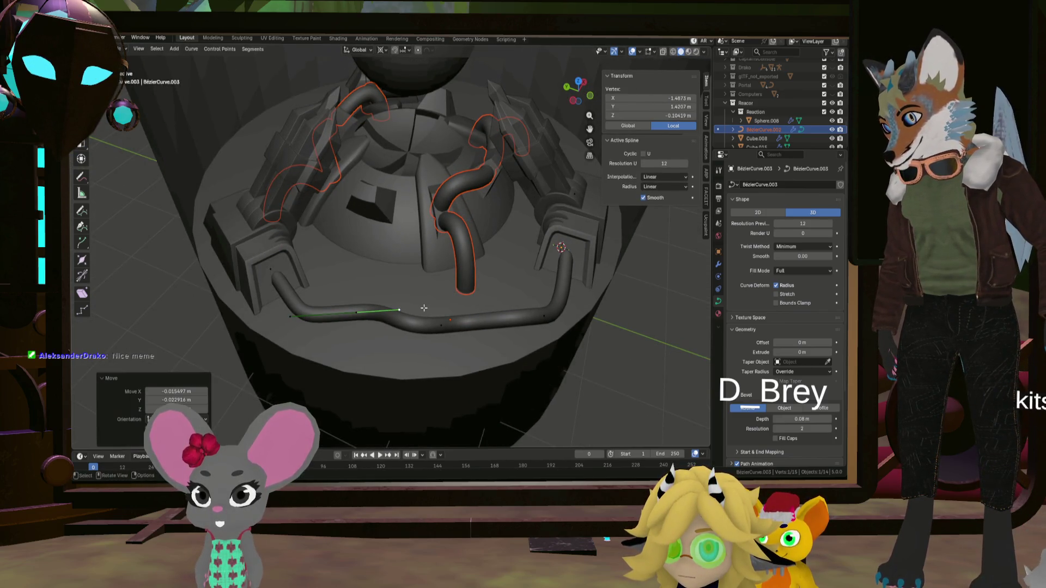
{"action": "middle_click_drag", "start_coordinate": [424, 308], "coordinate": [384, 300]}
{"action": "left_click", "coordinate": [384, 300]}
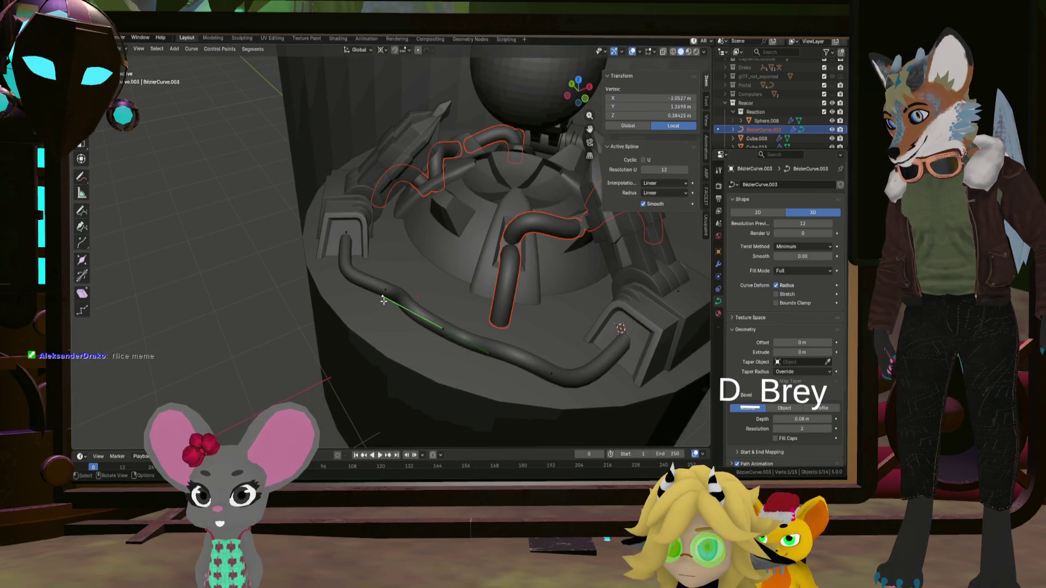
{"action": "left_click_drag", "start_coordinate": [384, 300], "coordinate": [381, 331]}
{"action": "mouse_move", "coordinate": [454, 342]}
{"action": "middle_mouse_down"}
{"action": "mouse_move", "coordinate": [480, 435]}
{"action": "mouse_move", "coordinate": [535, 301]}
{"action": "middle_mouse_up"}
- Adjust the last control point and end handle so the pipe meets the front arm base
{"action": "left_click", "coordinate": [479, 436]}
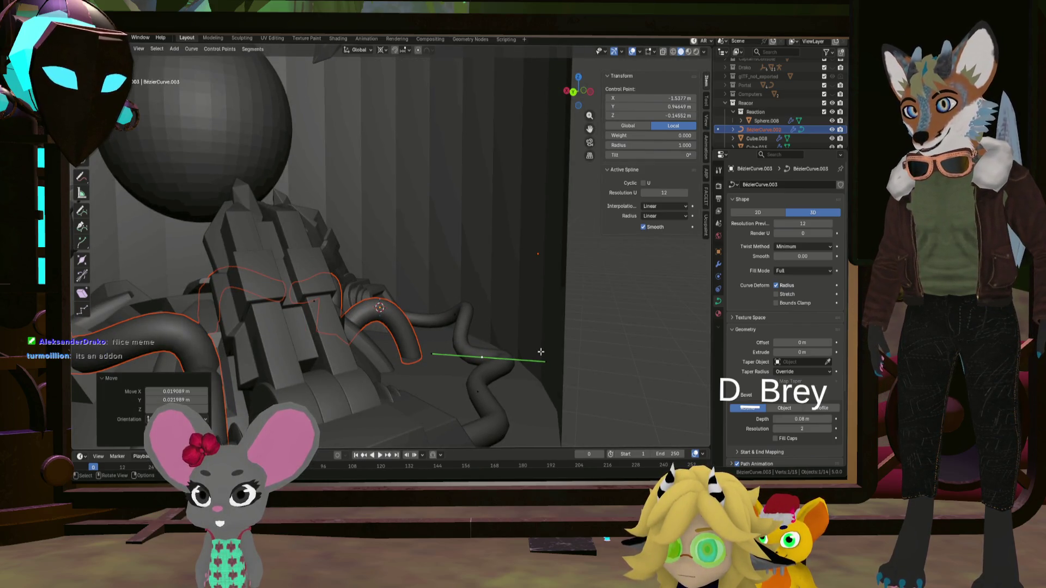
{"action": "mouse_move", "coordinate": [508, 310]}
{"action": "middle_mouse_down"}
{"action": "mouse_move", "coordinate": [463, 305]}
{"action": "mouse_move", "coordinate": [523, 292]}
{"action": "mouse_move", "coordinate": [512, 286]}
{"action": "middle_mouse_up"}
{"action": "mouse_move", "coordinate": [512, 286]}
{"action": "left_mouse_down"}
{"action": "mouse_move", "coordinate": [451, 296]}
{"action": "mouse_move", "coordinate": [440, 320]}
{"action": "left_mouse_up"}
{"action": "mouse_move", "coordinate": [441, 321]}
{"action": "middle_mouse_down"}
{"action": "mouse_move", "coordinate": [434, 311]}
{"action": "mouse_move", "coordinate": [634, 283]}
{"action": "middle_mouse_up"}
{"action": "left_click", "coordinate": [633, 283]}
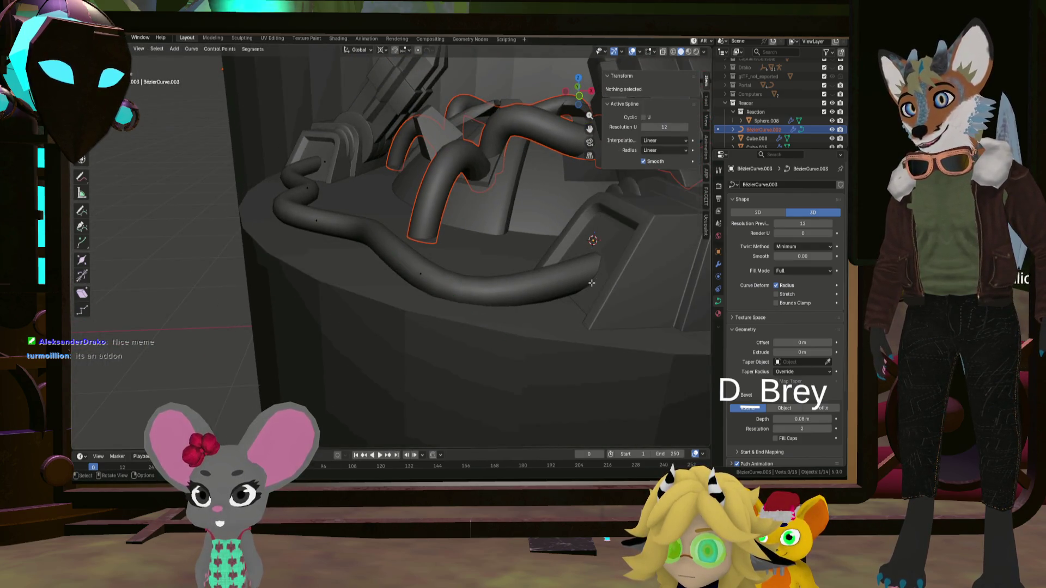
{"action": "left_click", "coordinate": [664, 266]}
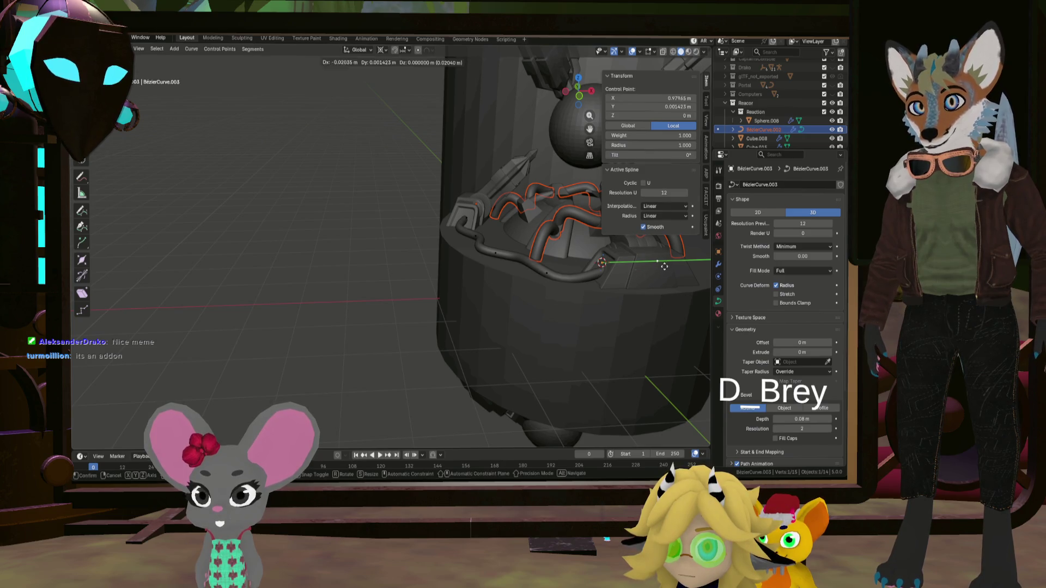
{"action": "left_click", "coordinate": [617, 272]}
{"action": "mouse_move", "coordinate": [618, 272]}
{"action": "middle_mouse_down"}
{"action": "mouse_move", "coordinate": [515, 318]}
{"action": "mouse_move", "coordinate": [404, 323]}
{"action": "mouse_move", "coordinate": [422, 311]}
{"action": "mouse_move", "coordinate": [459, 361]}
{"action": "mouse_move", "coordinate": [477, 359]}
{"action": "mouse_move", "coordinate": [423, 356]}
{"action": "mouse_move", "coordinate": [460, 364]}
{"action": "mouse_move", "coordinate": [431, 344]}
{"action": "mouse_move", "coordinate": [458, 333]}
{"action": "mouse_move", "coordinate": [463, 319]}
{"action": "mouse_move", "coordinate": [445, 301]}
{"action": "middle_mouse_up"}
{"action": "left_click", "coordinate": [404, 323]}
{"action": "left_click", "coordinate": [433, 289]}
- Save the file as Greyboxing.blend, then return to Object Mode with the pipe curve selected
{"action": "key", "text": "ctrl+s"}
{"action": "left_click", "coordinate": [445, 301]}
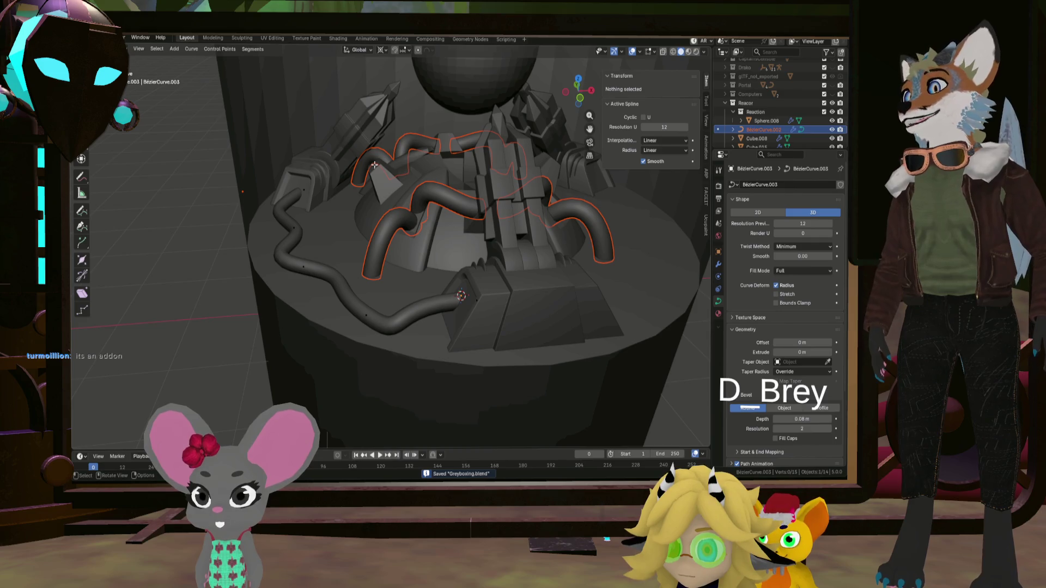
{"action": "key", "text": "Tab"}
{"action": "left_click", "coordinate": [449, 301]}
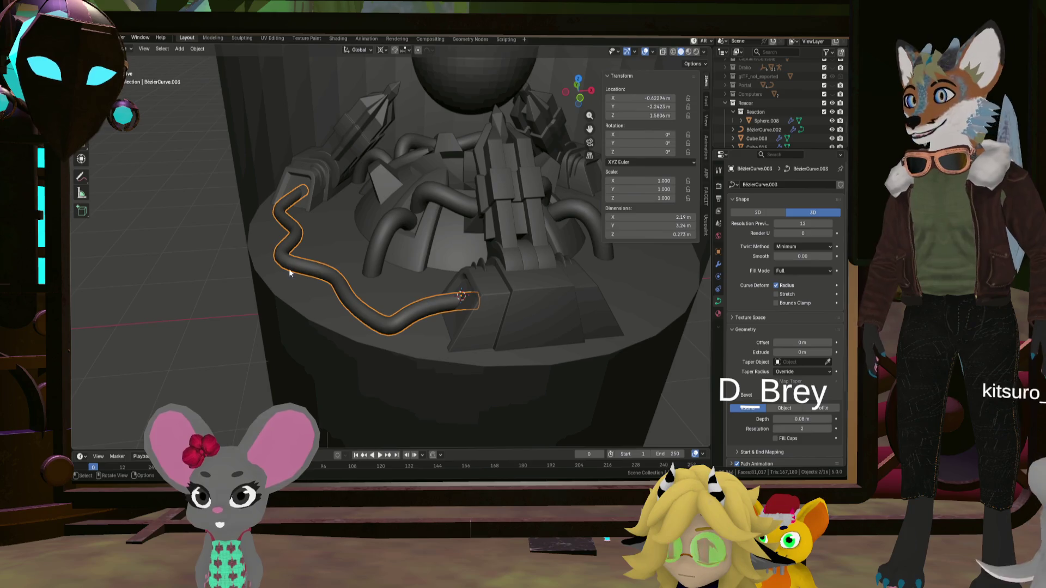
- Convert the pipe curve to a mesh and join it into the arm base Cube.008
{"action": "left_click", "coordinate": [198, 49]}
{"action": "mouse_move", "coordinate": [231, 305]}
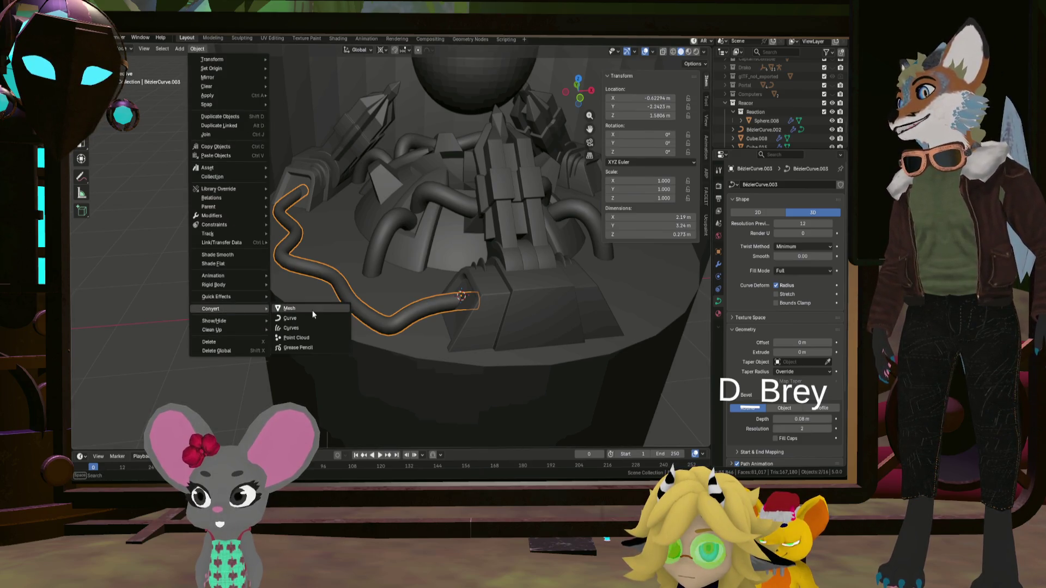
{"action": "left_click", "coordinate": [335, 313]}
{"action": "left_click", "coordinate": [541, 321], "text": "shift"}
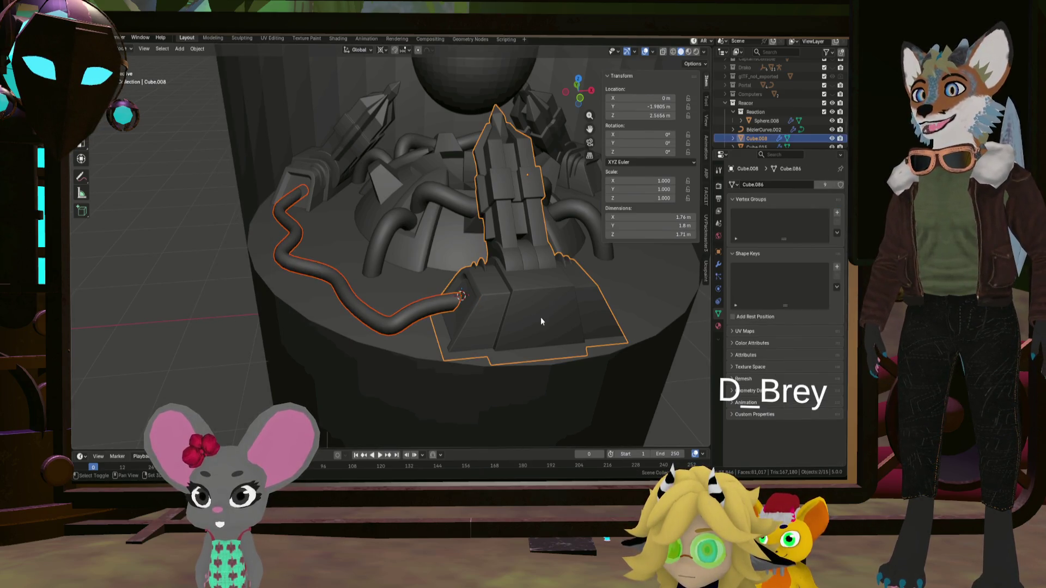
{"action": "key", "text": "ctrl+j"}
{"action": "mouse_move", "coordinate": [544, 323]}
{"action": "middle_mouse_down"}
{"action": "mouse_move", "coordinate": [558, 314]}
{"action": "mouse_move", "coordinate": [590, 326]}
{"action": "mouse_move", "coordinate": [528, 306]}
{"action": "mouse_move", "coordinate": [589, 311]}
{"action": "mouse_move", "coordinate": [368, 318]}
{"action": "mouse_move", "coordinate": [519, 318]}
{"action": "mouse_move", "coordinate": [551, 299]}
{"action": "mouse_move", "coordinate": [496, 250]}
{"action": "mouse_move", "coordinate": [484, 195]}
{"action": "mouse_move", "coordinate": [532, 240]}
{"action": "mouse_move", "coordinate": [533, 270]}
{"action": "mouse_move", "coordinate": [504, 243]}
{"action": "mouse_move", "coordinate": [464, 288]}
{"action": "mouse_move", "coordinate": [450, 377]}
{"action": "middle_mouse_up"}
{"action": "scroll", "coordinate": [565, 262], "scroll_direction": "up", "scroll_amount": 3}
{"action": "key", "text": "Tab"}
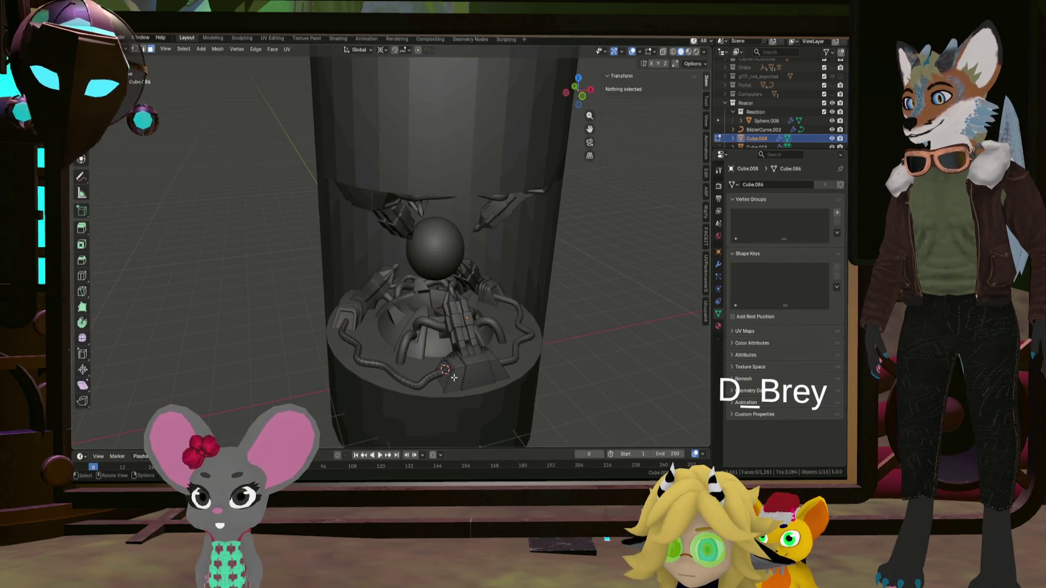
{"action": "scroll", "coordinate": [453, 377], "scroll_direction": "up", "scroll_amount": 8}
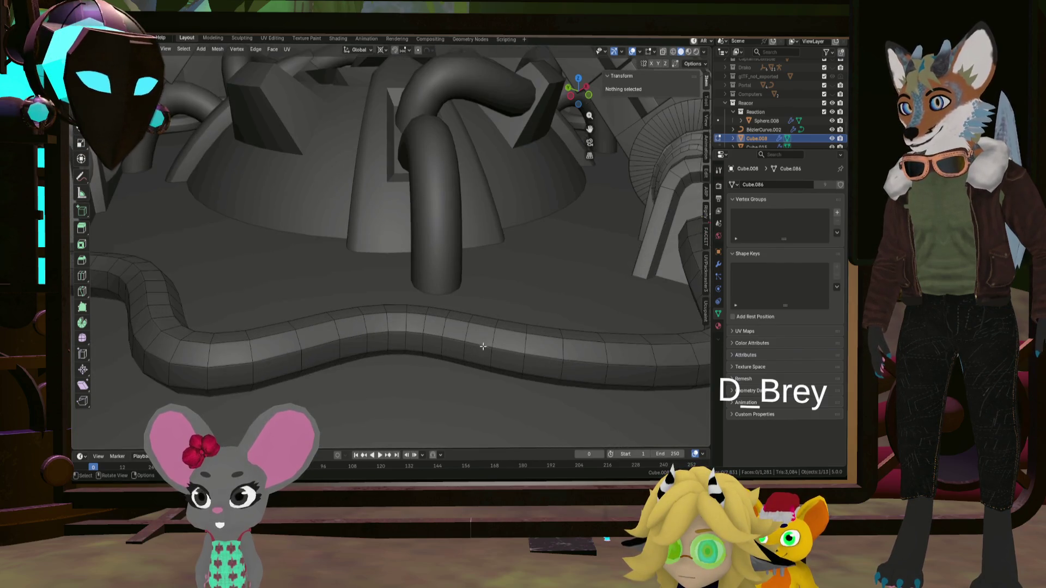
{"action": "left_click", "coordinate": [484, 334], "text": "alt"}
{"action": "scroll", "coordinate": [556, 348], "scroll_direction": "down", "scroll_amount": 2}
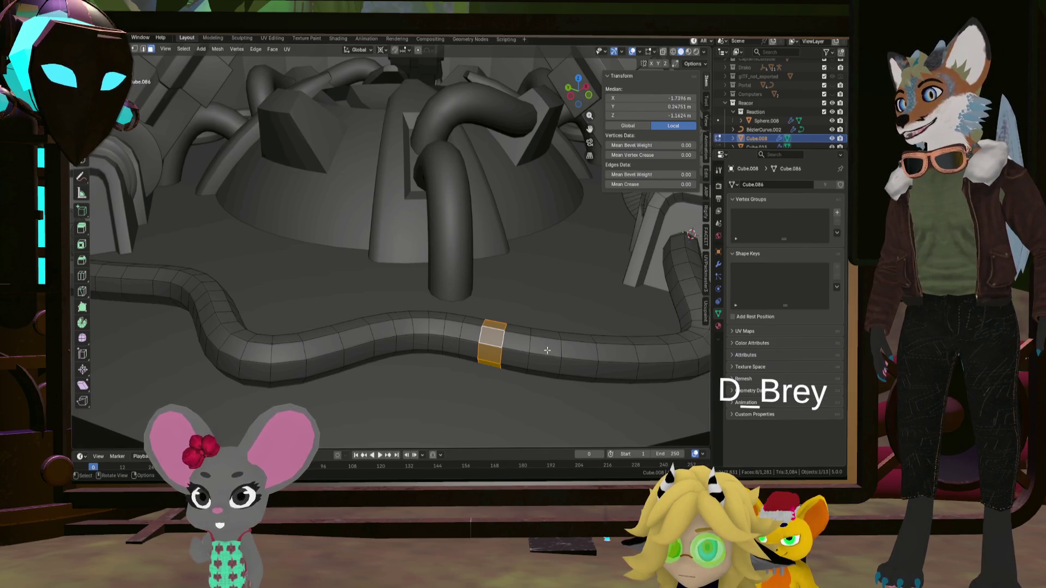
{"action": "right_click", "coordinate": [547, 350]}
{"action": "key", "text": "Escape"}
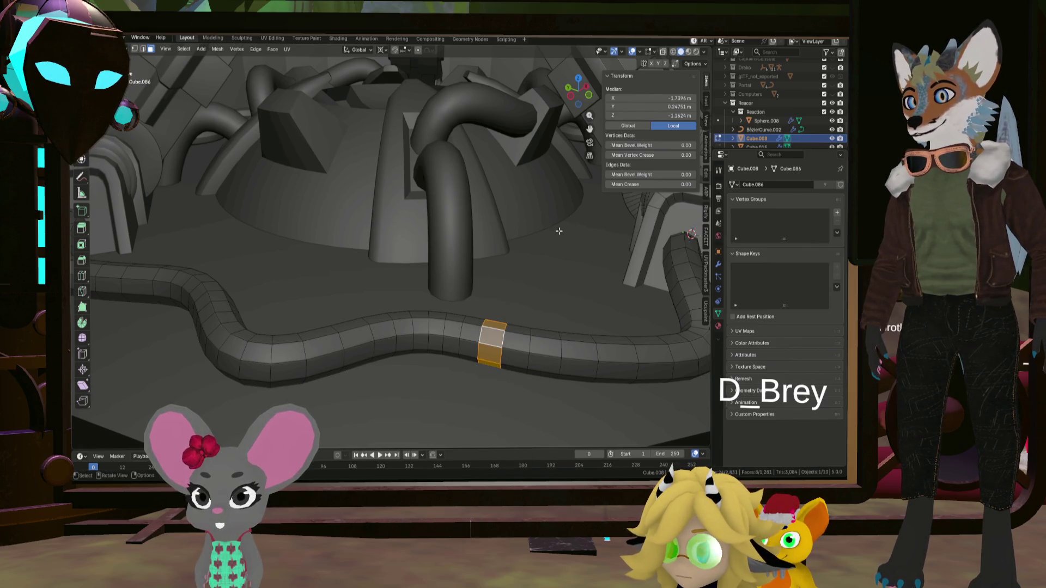
{"action": "key", "text": "Tab"}
{"action": "scroll", "coordinate": [549, 346], "scroll_direction": "down", "scroll_amount": 5}
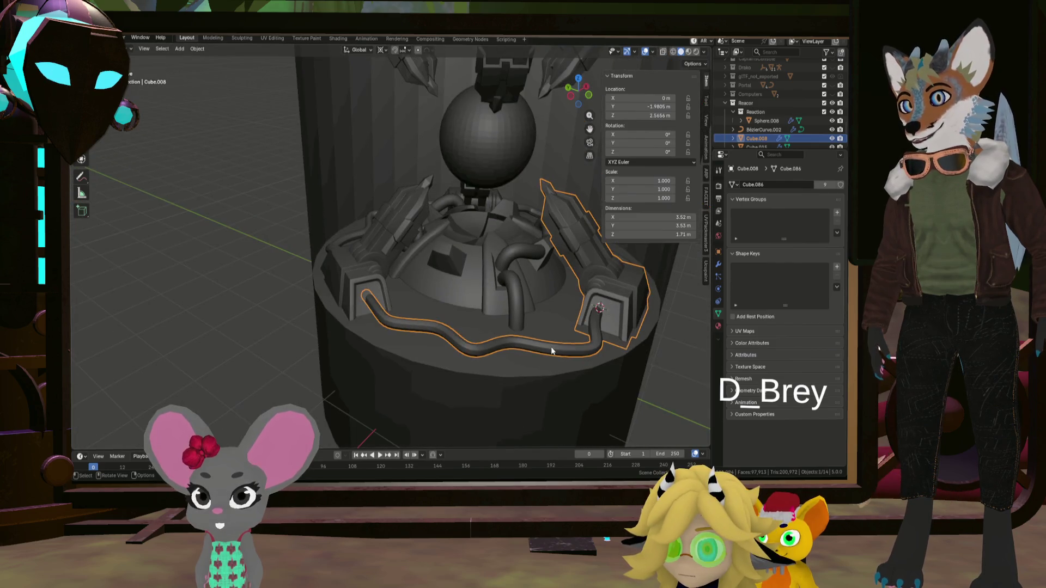
- Apply Shade Smooth, then Shade Auto Smooth, to the arm base and its joined pipe
{"action": "left_click", "coordinate": [200, 49]}
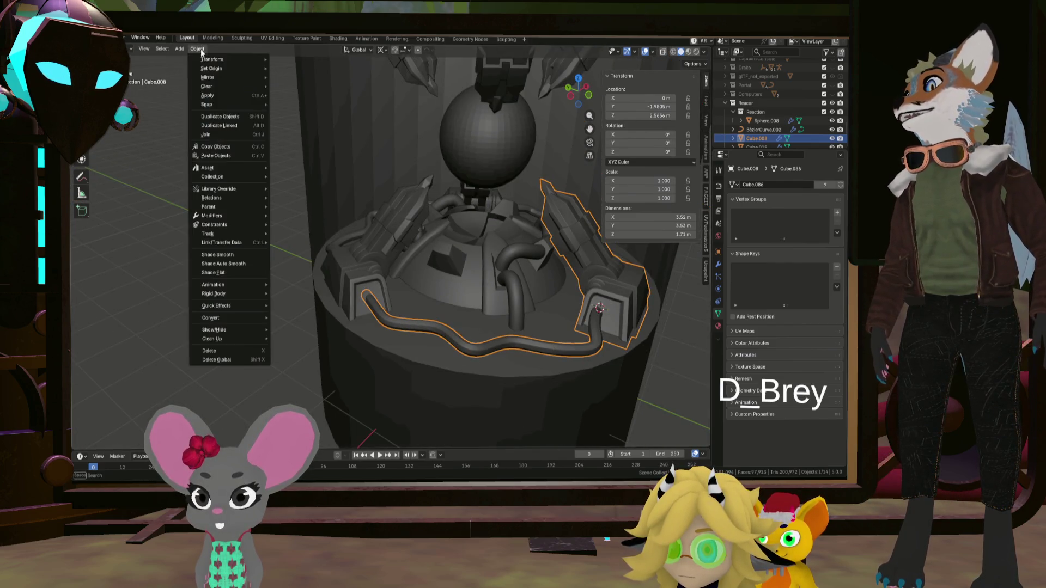
{"action": "left_click", "coordinate": [241, 259]}
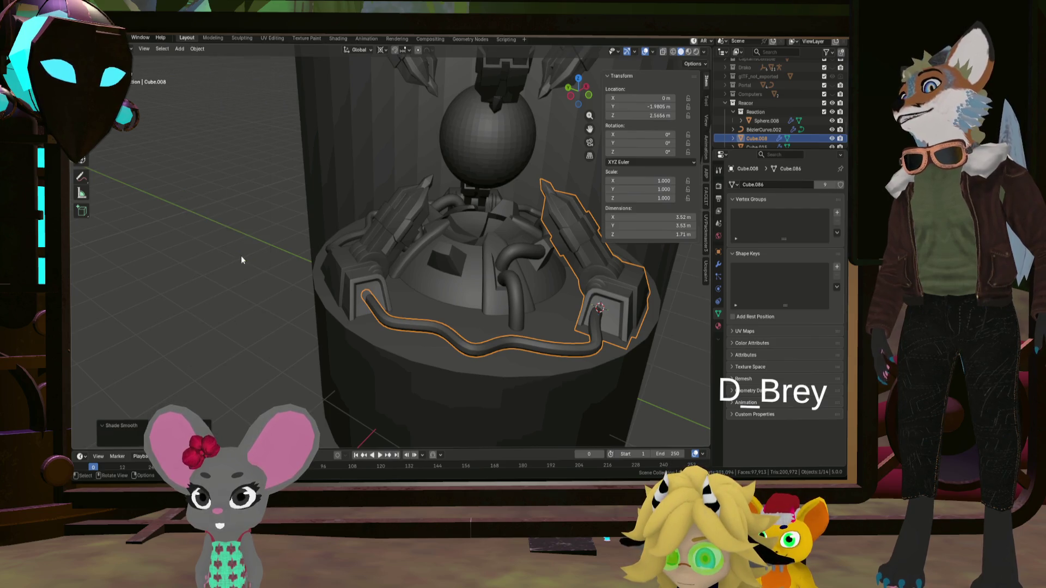
{"action": "mouse_move", "coordinate": [325, 269]}
{"action": "middle_mouse_down"}
{"action": "mouse_move", "coordinate": [483, 330]}
{"action": "mouse_move", "coordinate": [468, 312]}
{"action": "middle_mouse_up"}
{"action": "scroll", "coordinate": [468, 312], "scroll_direction": "up", "scroll_amount": 8}
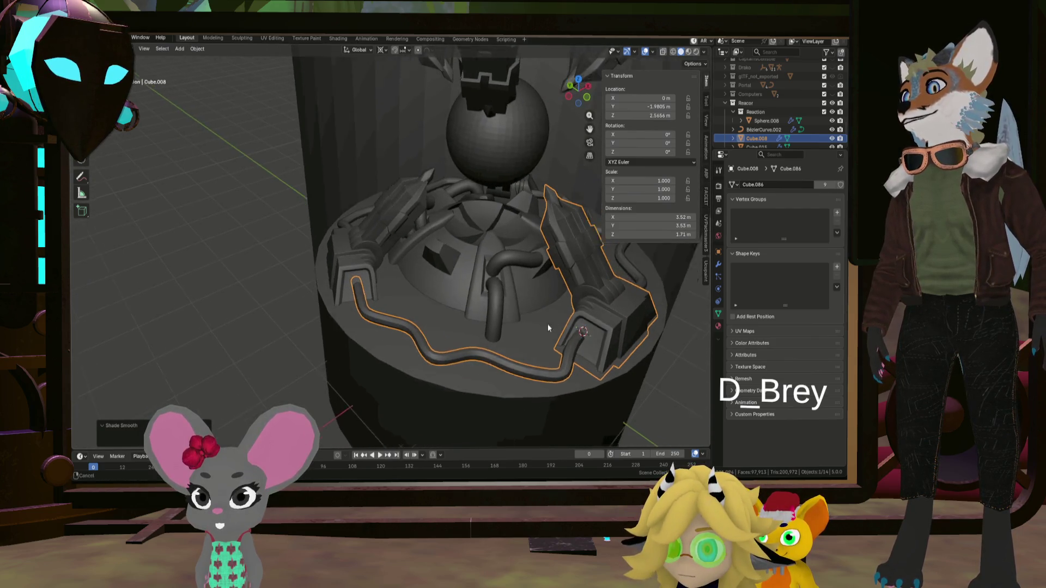
{"action": "mouse_move", "coordinate": [418, 383]}
{"action": "middle_mouse_down"}
{"action": "mouse_move", "coordinate": [443, 372]}
{"action": "mouse_move", "coordinate": [392, 344]}
{"action": "mouse_move", "coordinate": [402, 354]}
{"action": "mouse_move", "coordinate": [349, 252]}
{"action": "middle_mouse_up"}
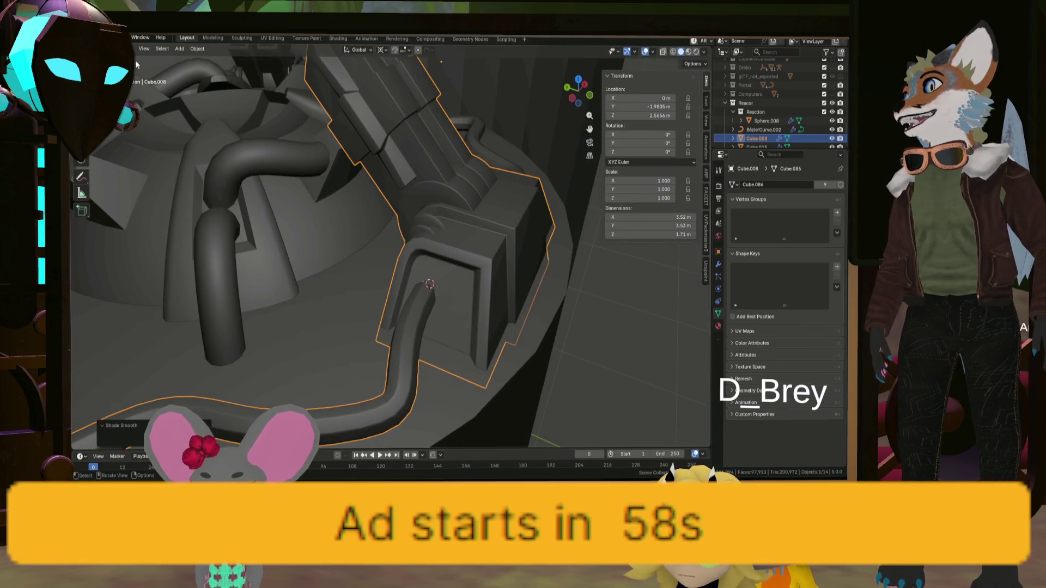
{"action": "left_click", "coordinate": [197, 49]}
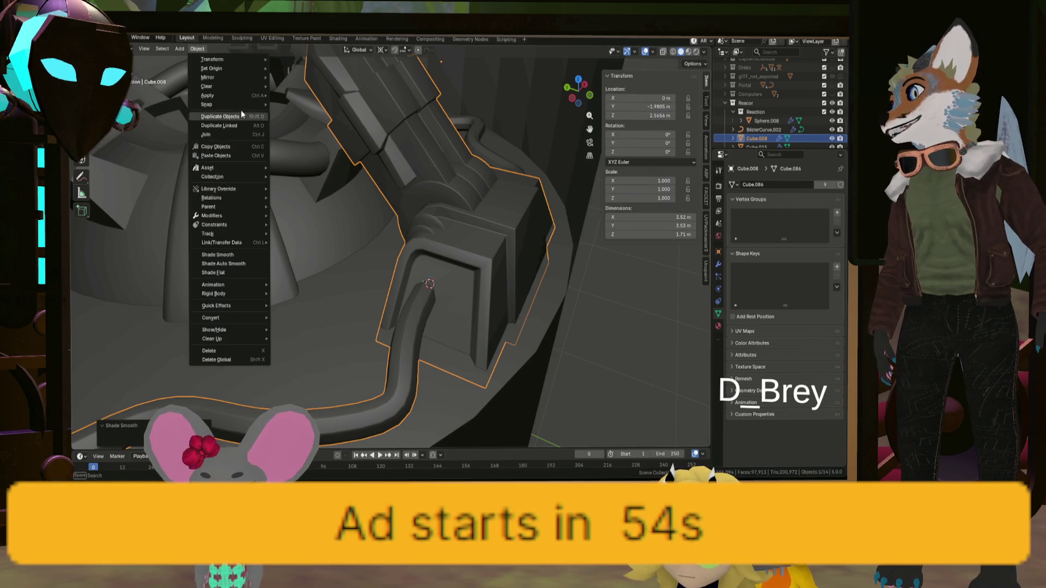
{"action": "left_click", "coordinate": [240, 264]}
{"action": "middle_click_drag", "start_coordinate": [310, 280], "coordinate": [425, 301]}
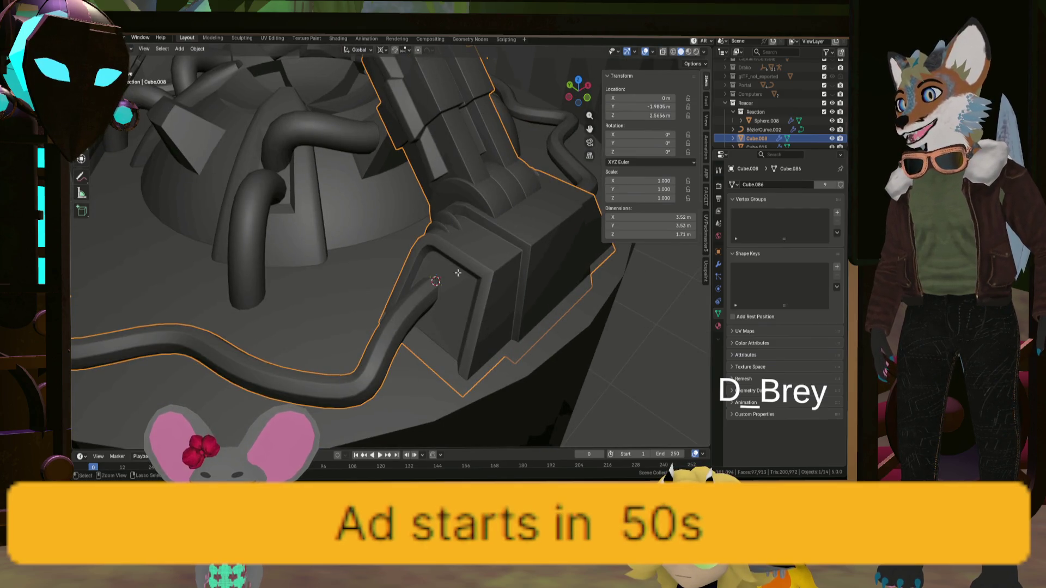
- Undo the join so the winding pipe is its own curve again, and select it
{"action": "key", "text": "Tab"}
{"action": "key", "text": "Tab"}
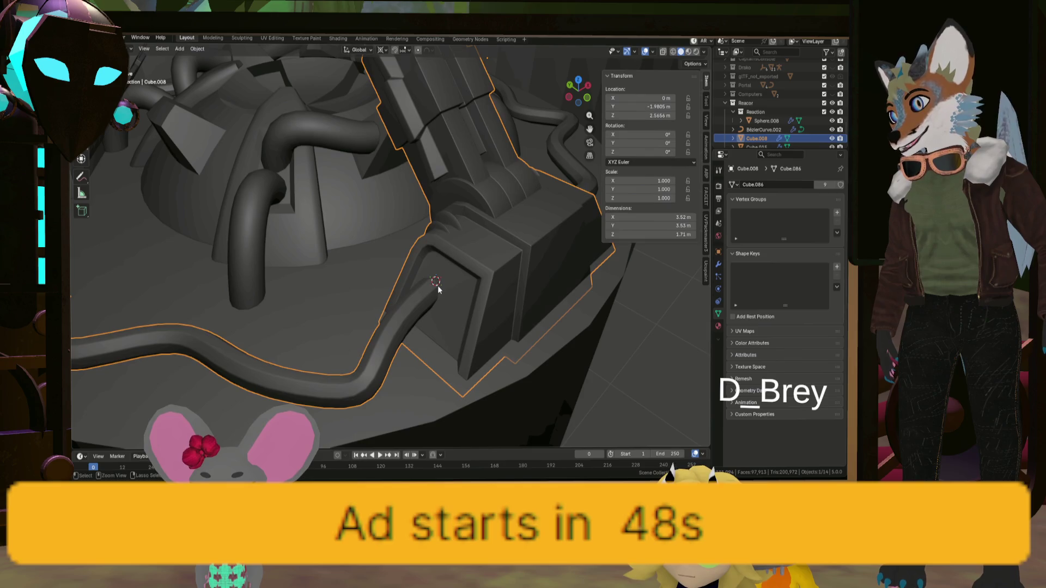
{"action": "middle_click_drag", "start_coordinate": [414, 315], "coordinate": [397, 324]}
{"action": "left_click", "coordinate": [397, 326]}
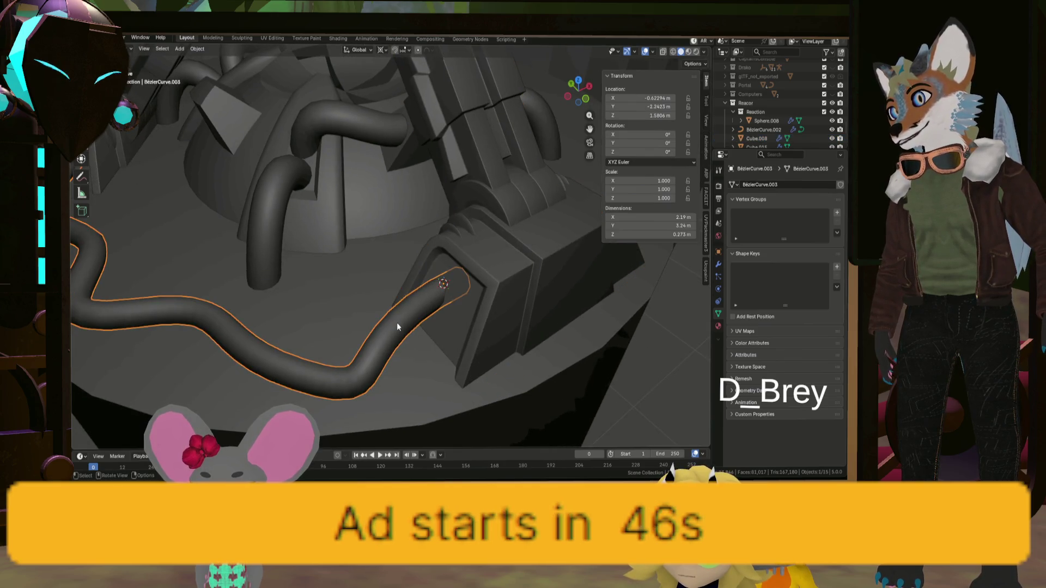
- Select only the winding pipe curve and raise its Bevel Resolution to 4
{"action": "left_click", "coordinate": [481, 315], "text": "shift"}
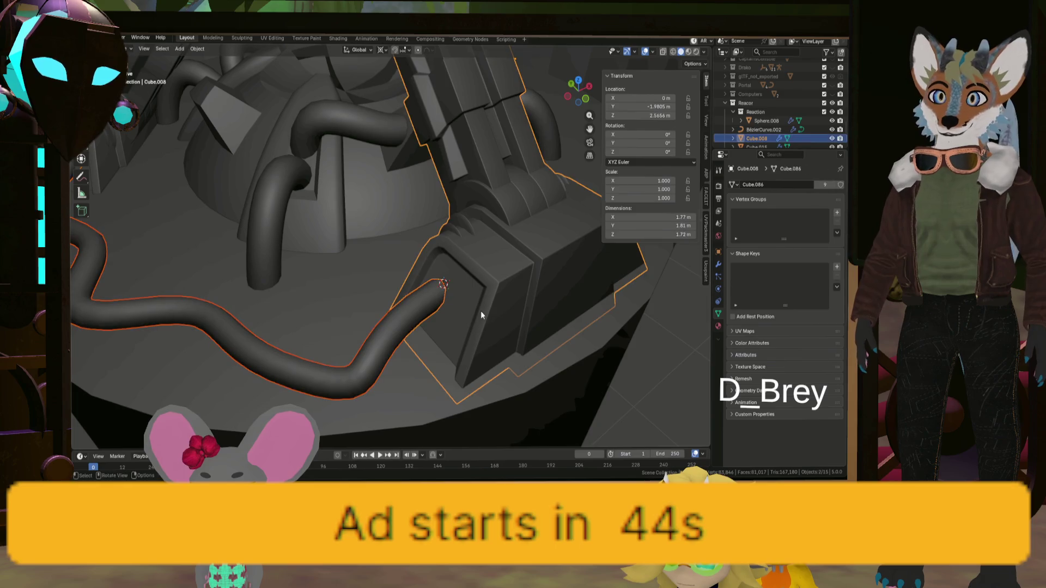
{"action": "left_click", "coordinate": [422, 317]}
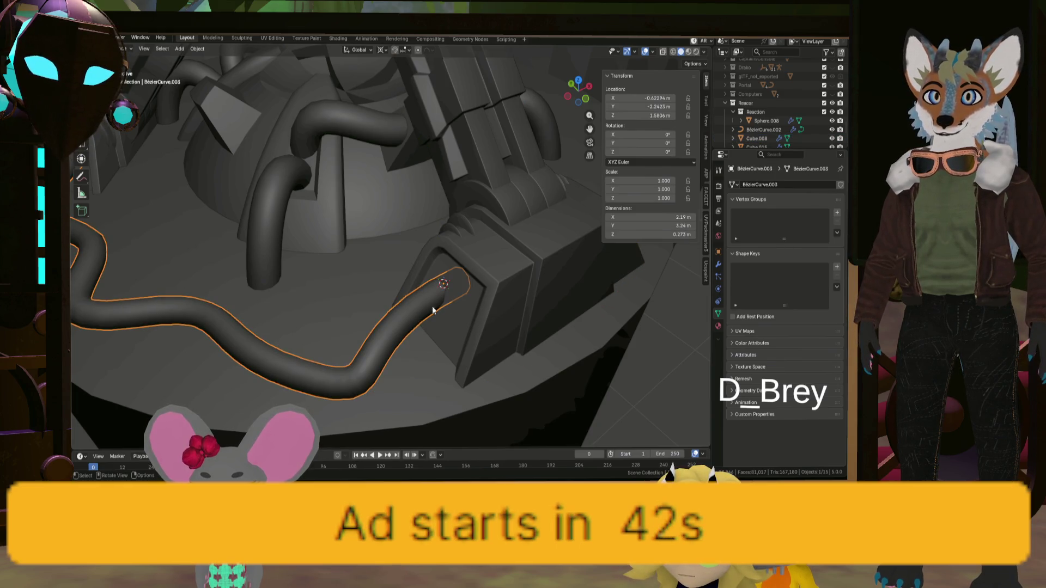
{"action": "key", "text": "ctrl+z"}
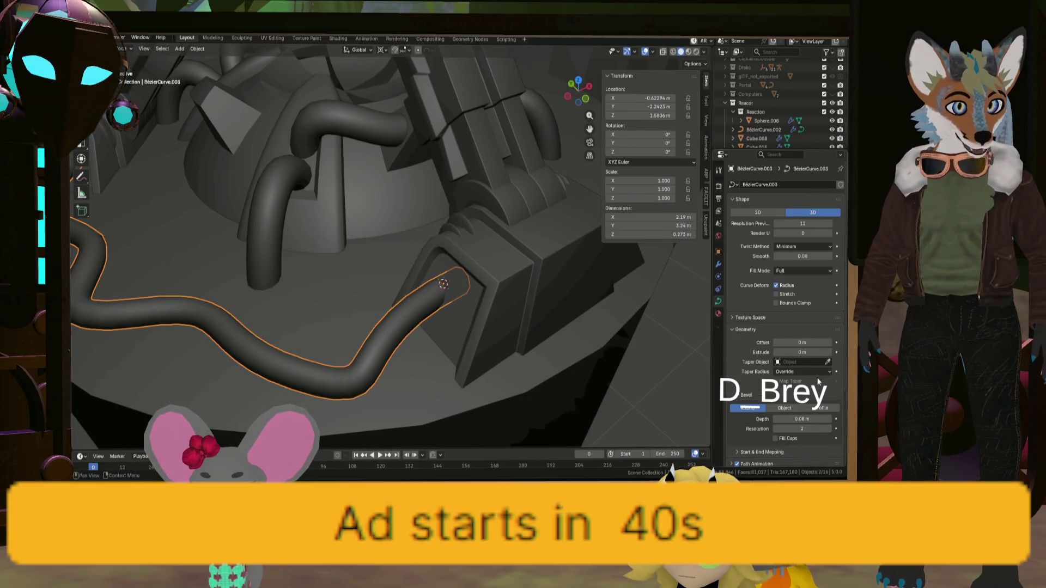
{"action": "left_click", "coordinate": [830, 428]}
{"action": "left_click", "coordinate": [830, 428]}
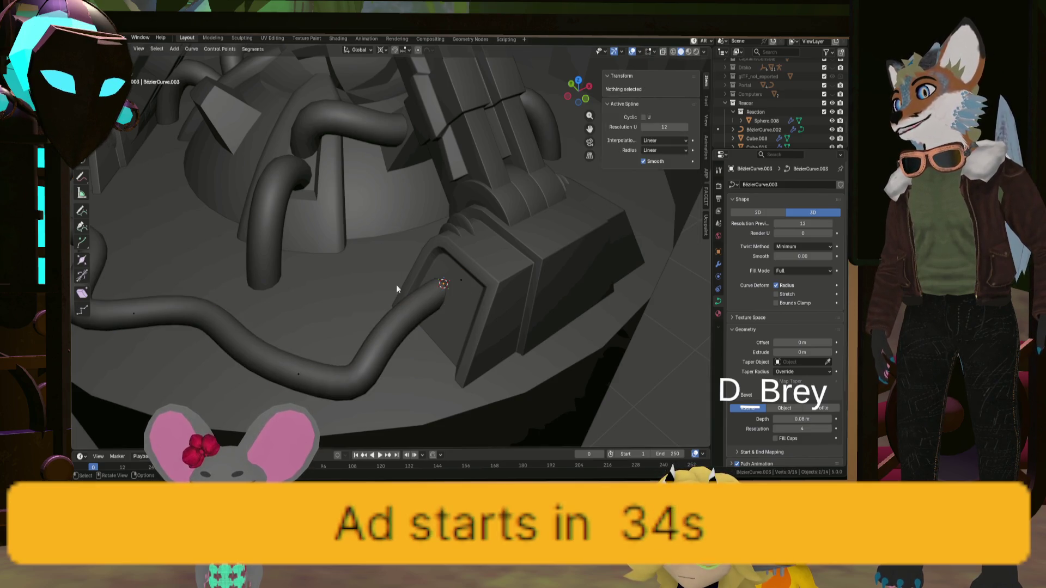
- Convert the pipe to a mesh, join it into the arm base Cube.008 and frame it
{"action": "left_click", "coordinate": [197, 49]}
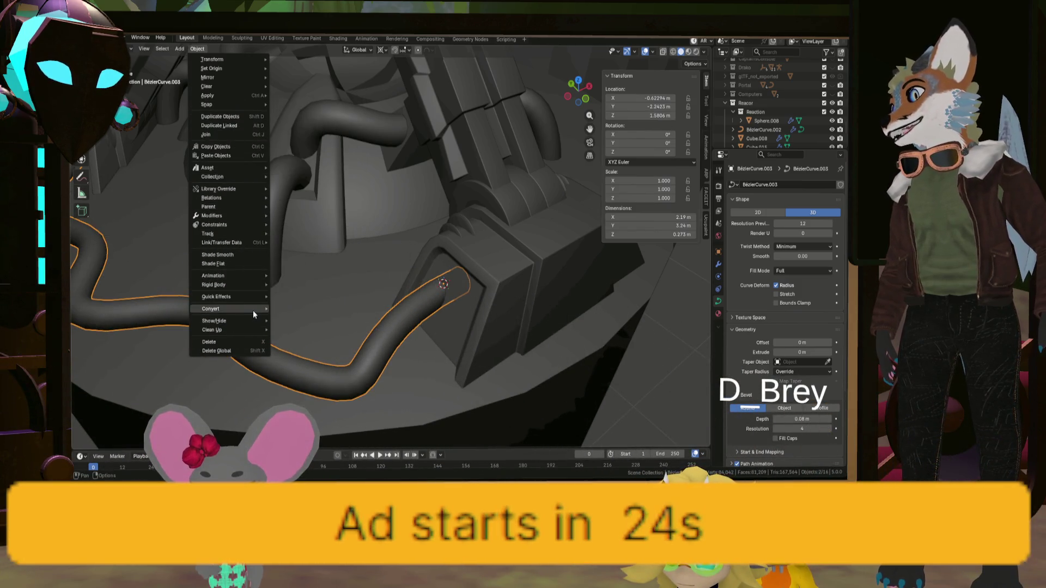
{"action": "mouse_move", "coordinate": [252, 310]}
{"action": "left_click", "coordinate": [297, 309]}
{"action": "left_click", "coordinate": [511, 292], "text": "shift"}
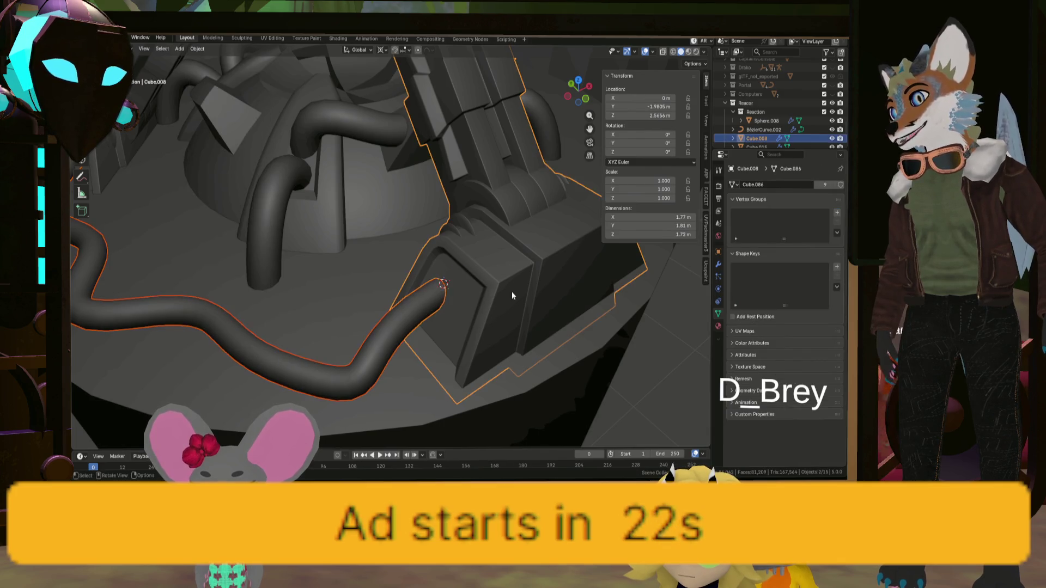
{"action": "key", "text": "ctrl+j"}
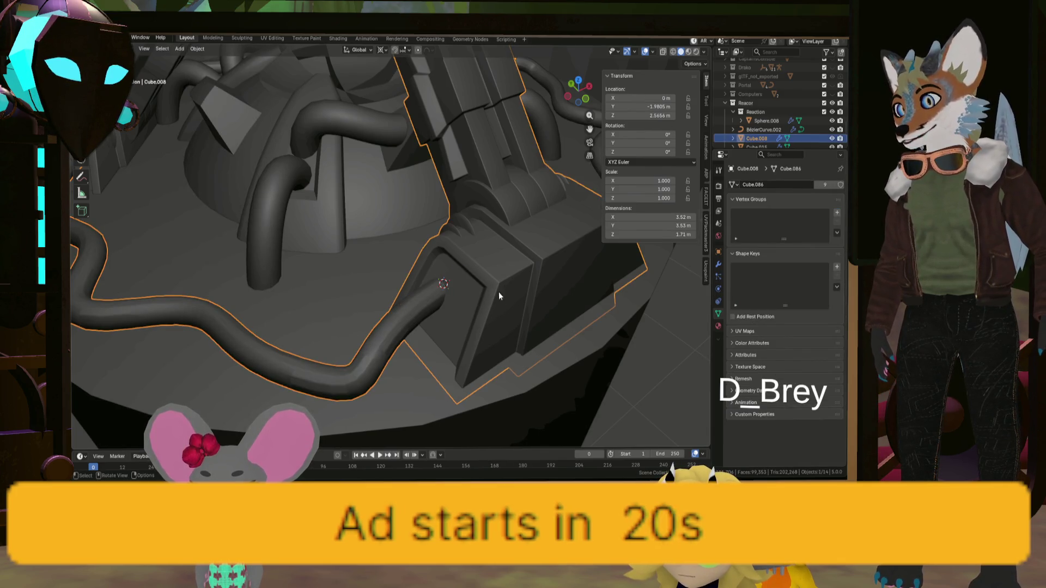
{"action": "key", "text": "KP_Decimal"}
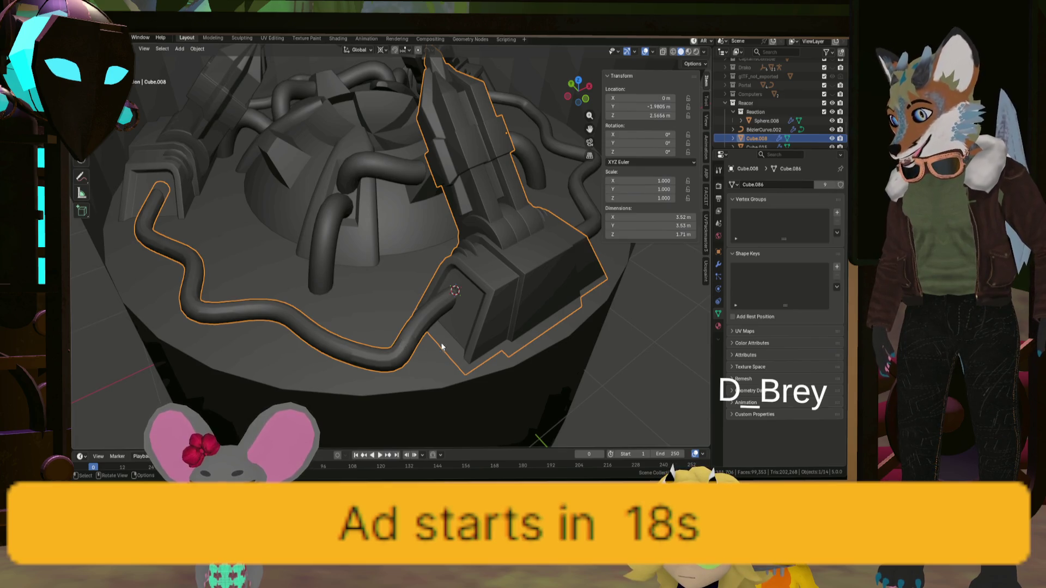
{"action": "mouse_move", "coordinate": [441, 346]}
{"action": "middle_mouse_down"}
{"action": "mouse_move", "coordinate": [398, 311]}
{"action": "mouse_move", "coordinate": [348, 309]}
{"action": "mouse_move", "coordinate": [385, 334]}
{"action": "mouse_move", "coordinate": [278, 325]}
{"action": "mouse_move", "coordinate": [253, 298]}
{"action": "mouse_move", "coordinate": [326, 310]}
{"action": "mouse_move", "coordinate": [254, 256]}
{"action": "mouse_move", "coordinate": [457, 333]}
{"action": "middle_mouse_up"}
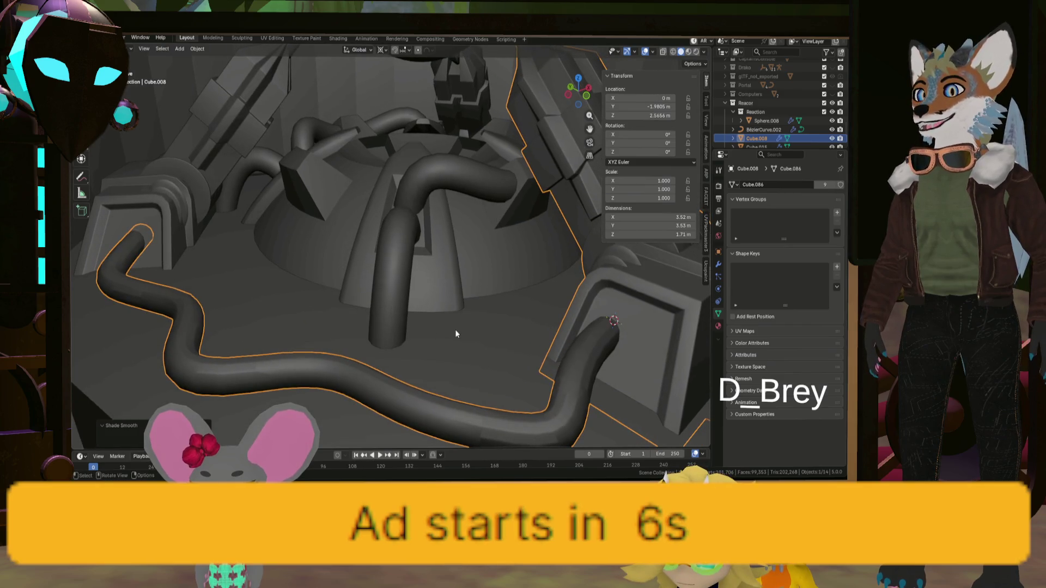
{"action": "left_click", "coordinate": [520, 342]}
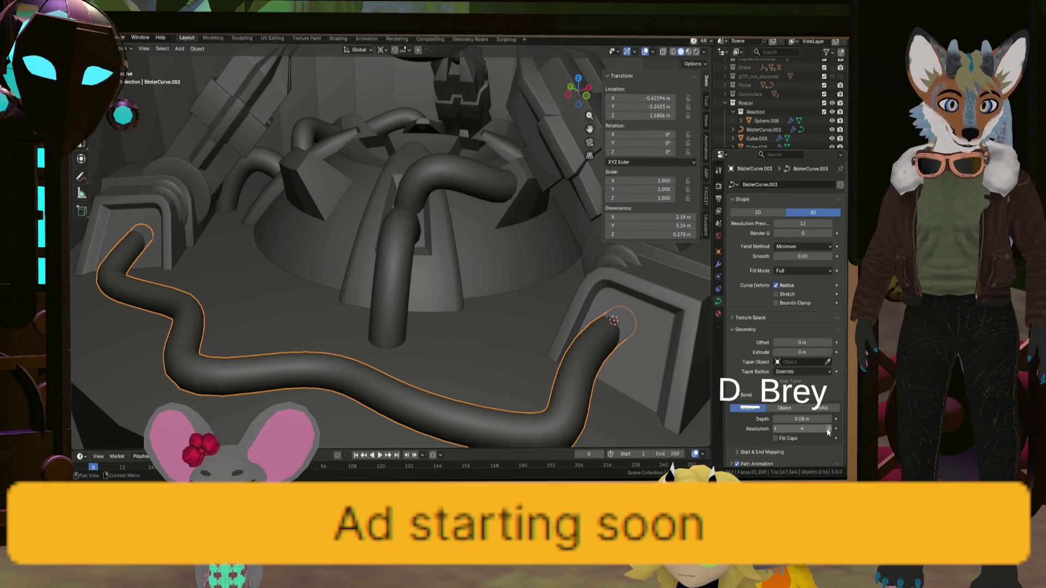
{"action": "mouse_move", "coordinate": [602, 370]}
{"action": "middle_mouse_down"}
{"action": "mouse_move", "coordinate": [491, 331]}
{"action": "mouse_move", "coordinate": [507, 331]}
{"action": "middle_mouse_up"}
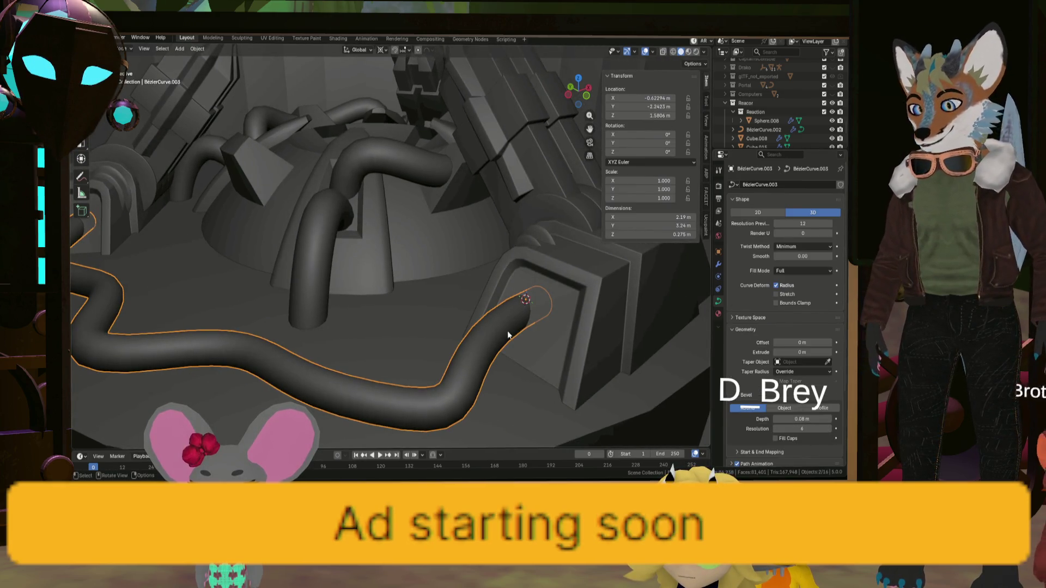
{"action": "left_click", "coordinate": [205, 49]}
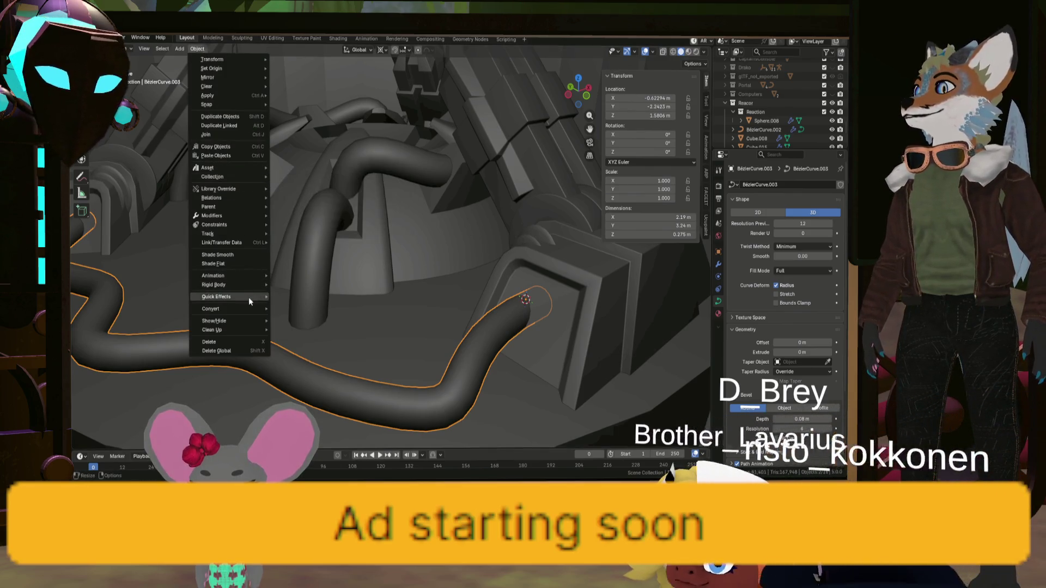
{"action": "mouse_move", "coordinate": [250, 307]}
{"action": "left_click", "coordinate": [294, 314]}
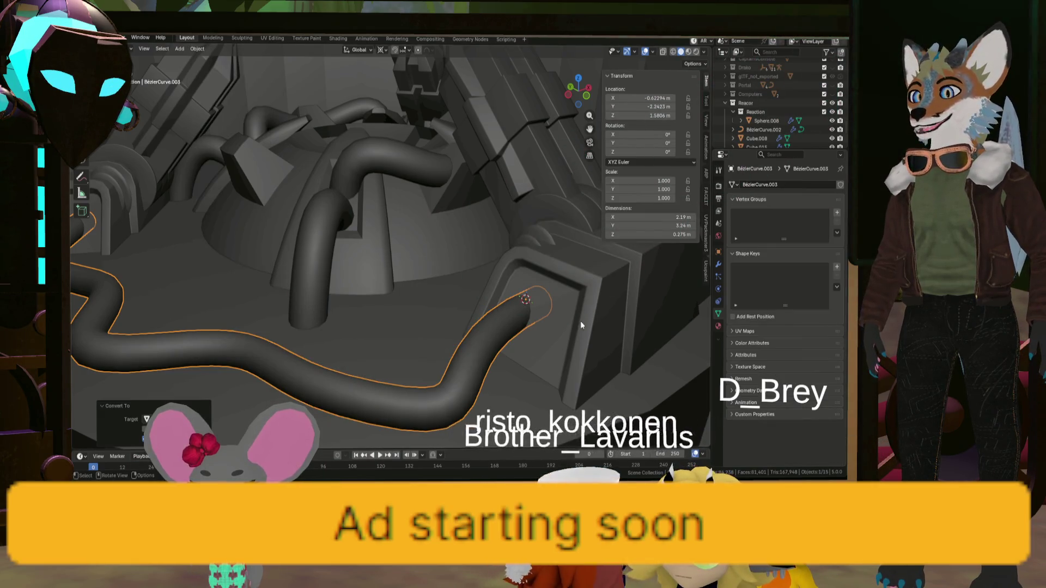
{"action": "mouse_move", "coordinate": [620, 314]}
{"action": "middle_mouse_down"}
{"action": "mouse_move", "coordinate": [639, 309]}
{"action": "mouse_move", "coordinate": [600, 332]}
{"action": "middle_mouse_up"}
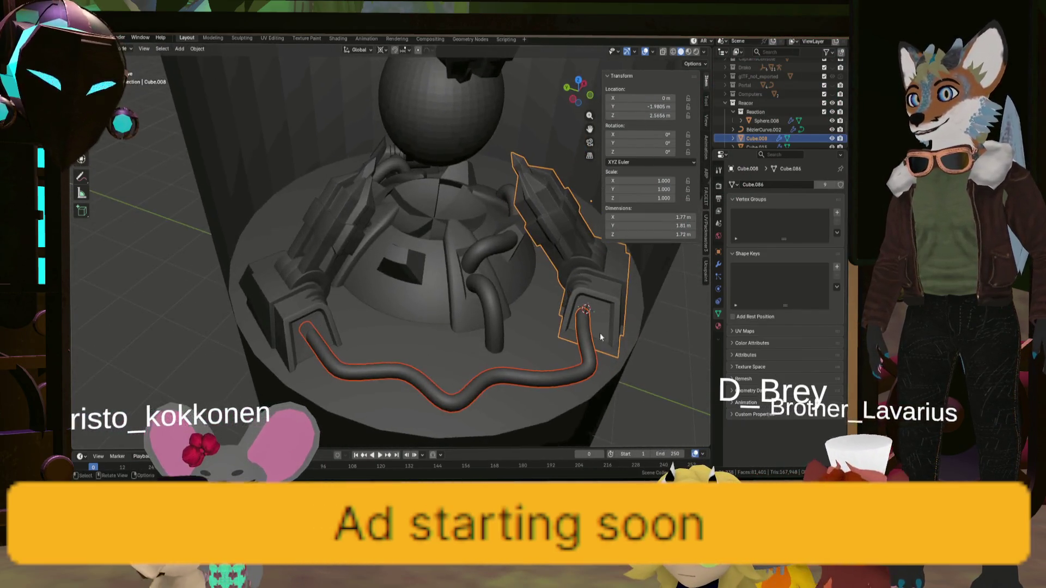
{"action": "scroll", "coordinate": [604, 327], "scroll_direction": "up", "scroll_amount": 3}
{"action": "left_click", "coordinate": [579, 308]}
{"action": "scroll", "coordinate": [581, 315], "scroll_direction": "up", "scroll_amount": 3}
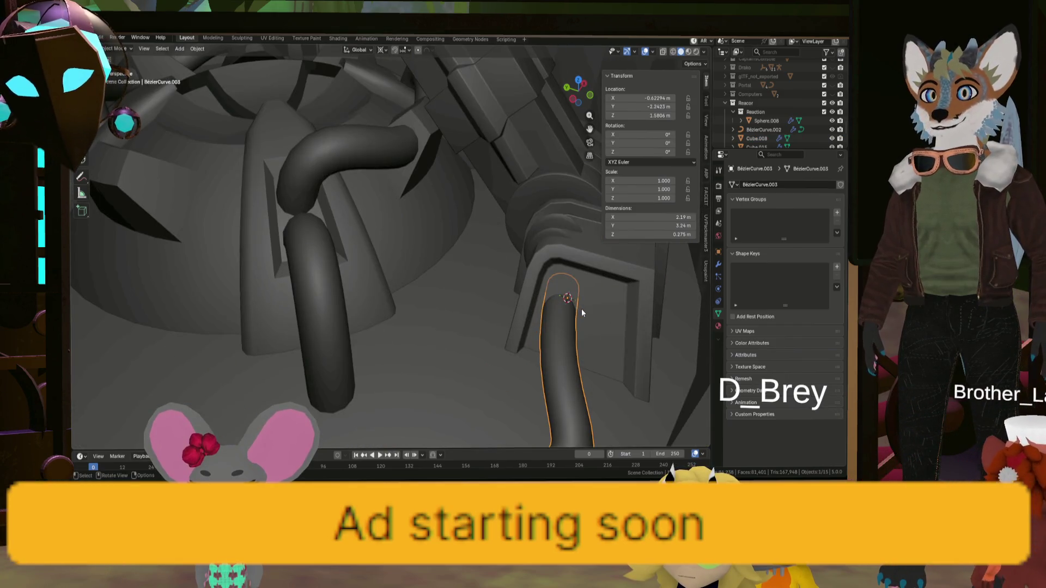
{"action": "left_click", "coordinate": [584, 314]}
{"action": "left_click", "coordinate": [583, 315]}
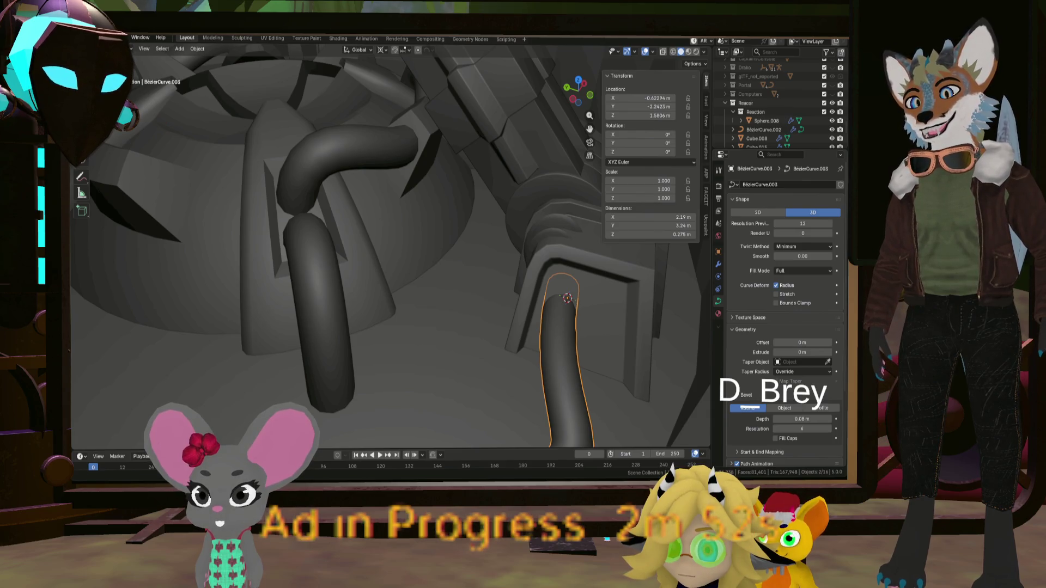
{"action": "scroll", "coordinate": [563, 311], "scroll_direction": "down", "scroll_amount": 3}
{"action": "key", "text": "Tab"}
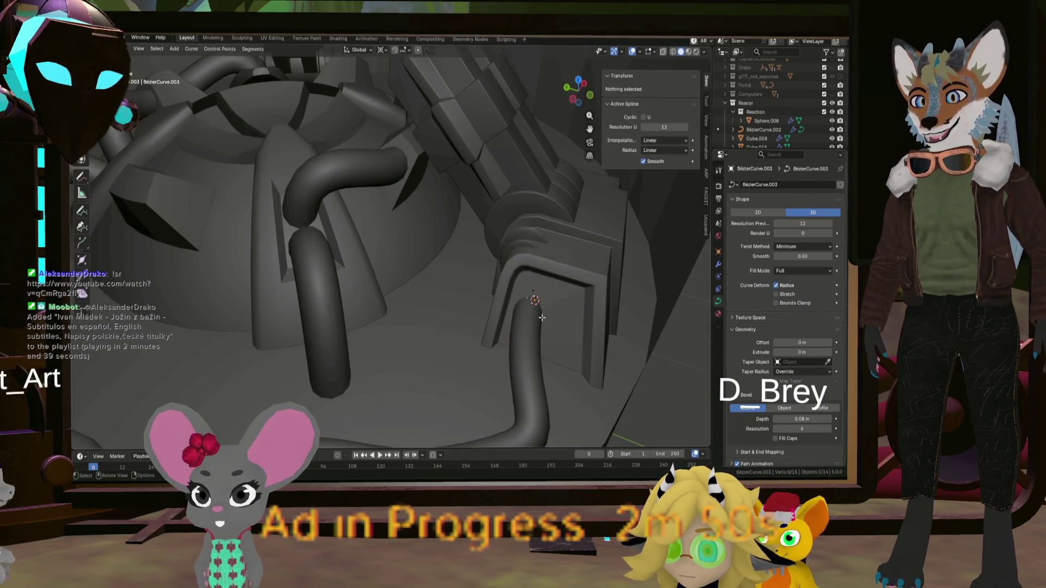
{"action": "middle_click_drag", "start_coordinate": [573, 338], "coordinate": [490, 272]}
{"action": "key", "text": "Tab"}
- Select the other winding pipe, BezierCurve.002, and enter Edit Mode on its curve
{"action": "scroll", "coordinate": [357, 227], "scroll_direction": "down", "scroll_amount": 4}
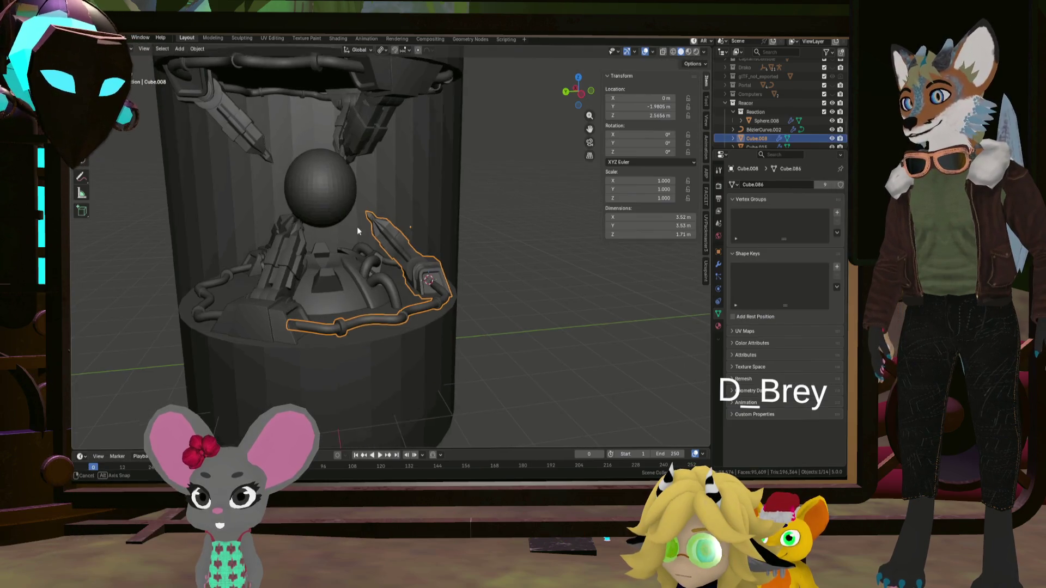
{"action": "mouse_move", "coordinate": [357, 226]}
{"action": "middle_mouse_down"}
{"action": "mouse_move", "coordinate": [403, 233]}
{"action": "mouse_move", "coordinate": [378, 246]}
{"action": "middle_mouse_up"}
{"action": "scroll", "coordinate": [345, 349], "scroll_direction": "up", "scroll_amount": 4}
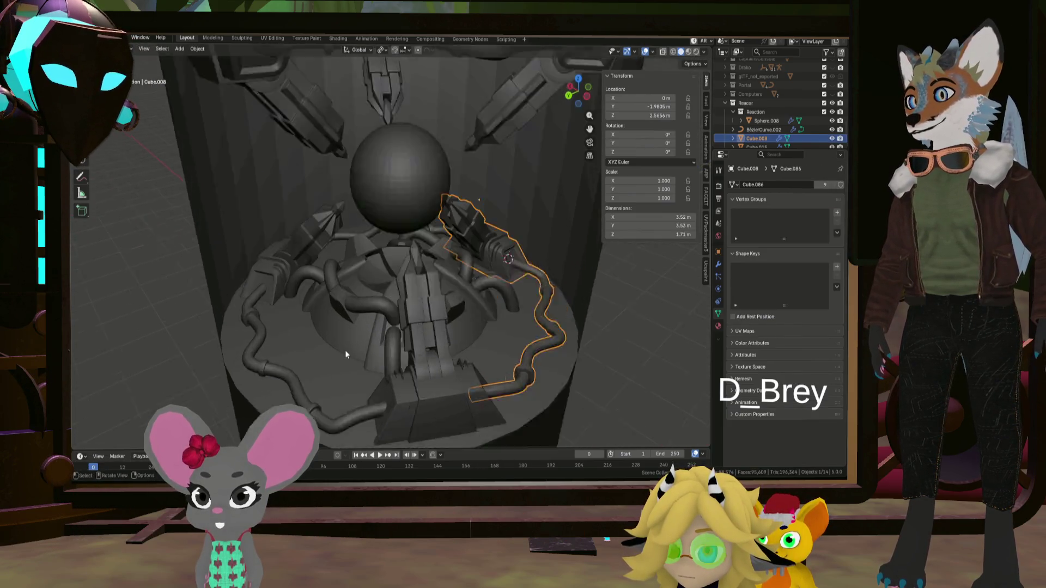
{"action": "mouse_move", "coordinate": [344, 350]}
{"action": "middle_mouse_down"}
{"action": "mouse_move", "coordinate": [404, 344]}
{"action": "mouse_move", "coordinate": [367, 352]}
{"action": "mouse_move", "coordinate": [472, 358]}
{"action": "mouse_move", "coordinate": [459, 320]}
{"action": "mouse_move", "coordinate": [510, 321]}
{"action": "mouse_move", "coordinate": [475, 283]}
{"action": "mouse_move", "coordinate": [413, 315]}
{"action": "middle_mouse_up"}
{"action": "key", "text": "Tab"}
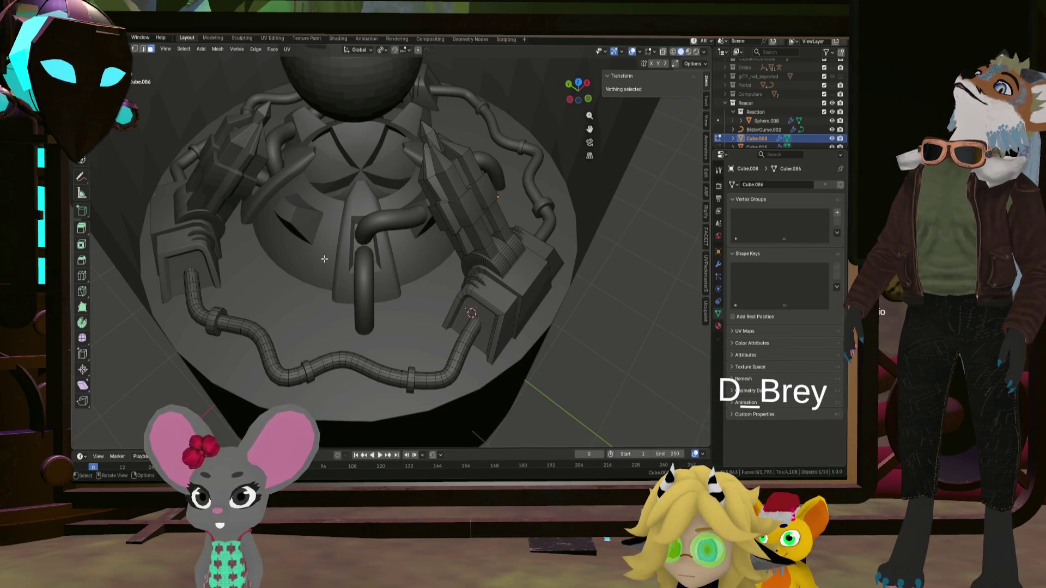
{"action": "key", "text": "Tab"}
{"action": "left_click", "coordinate": [370, 286]}
{"action": "mouse_move", "coordinate": [370, 287]}
{"action": "middle_mouse_down"}
{"action": "mouse_move", "coordinate": [410, 278]}
{"action": "mouse_move", "coordinate": [326, 253]}
{"action": "middle_mouse_up"}
{"action": "key", "text": "Tab"}
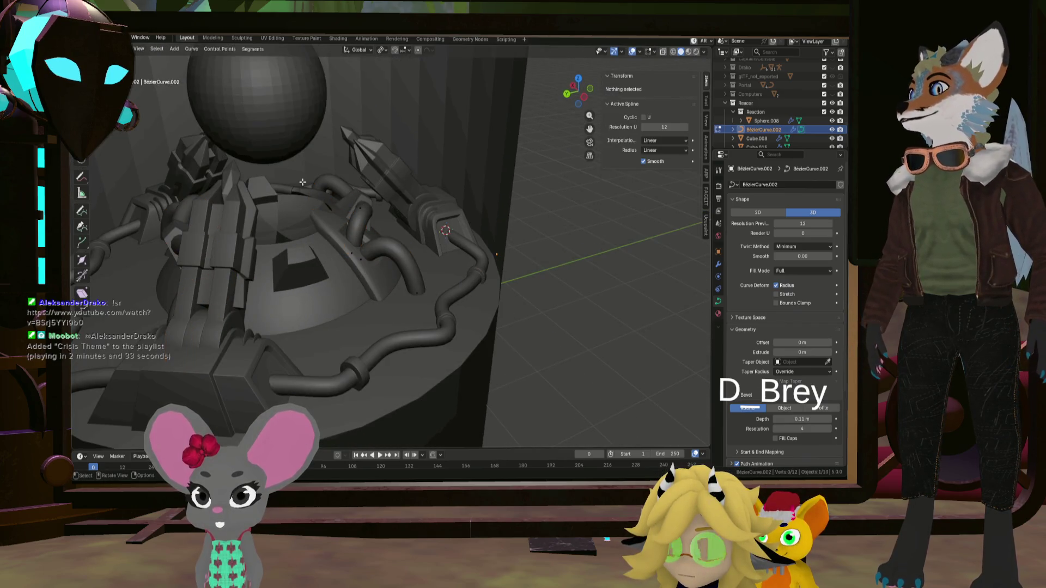
{"action": "key", "text": "KP_Decimal"}
- Switch to Wireframe shading with X-ray off and orbit around where the pipes meet the arm bases
{"action": "left_click", "coordinate": [673, 52]}
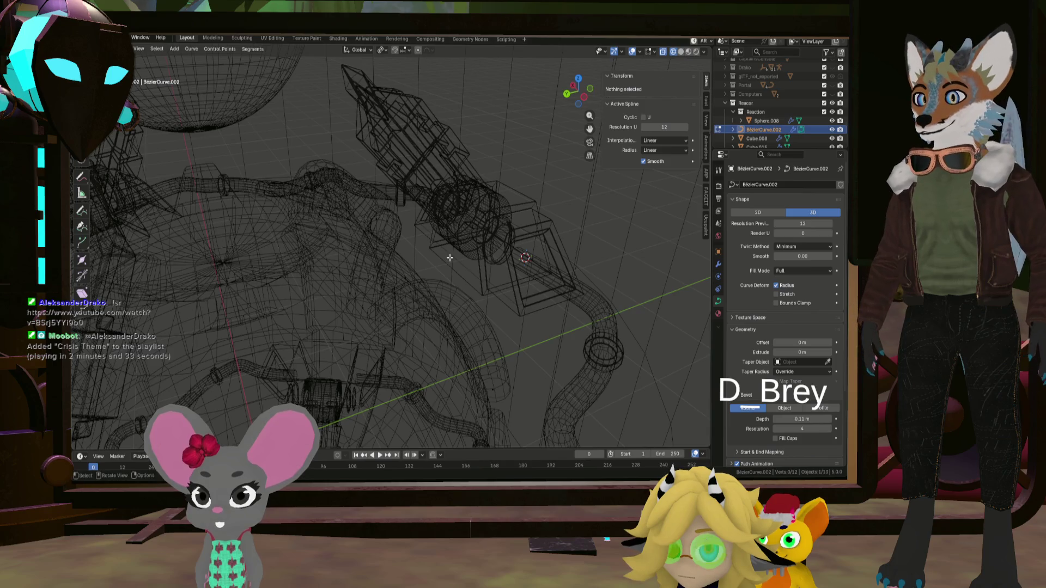
{"action": "middle_click_drag", "start_coordinate": [450, 257], "coordinate": [636, 46]}
{"action": "left_click", "coordinate": [664, 51]}
{"action": "mouse_move", "coordinate": [446, 256]}
{"action": "middle_mouse_down"}
{"action": "mouse_move", "coordinate": [427, 262]}
{"action": "mouse_move", "coordinate": [467, 279]}
{"action": "mouse_move", "coordinate": [376, 267]}
{"action": "middle_mouse_up"}
{"action": "scroll", "coordinate": [376, 267], "scroll_direction": "up", "scroll_amount": 5}
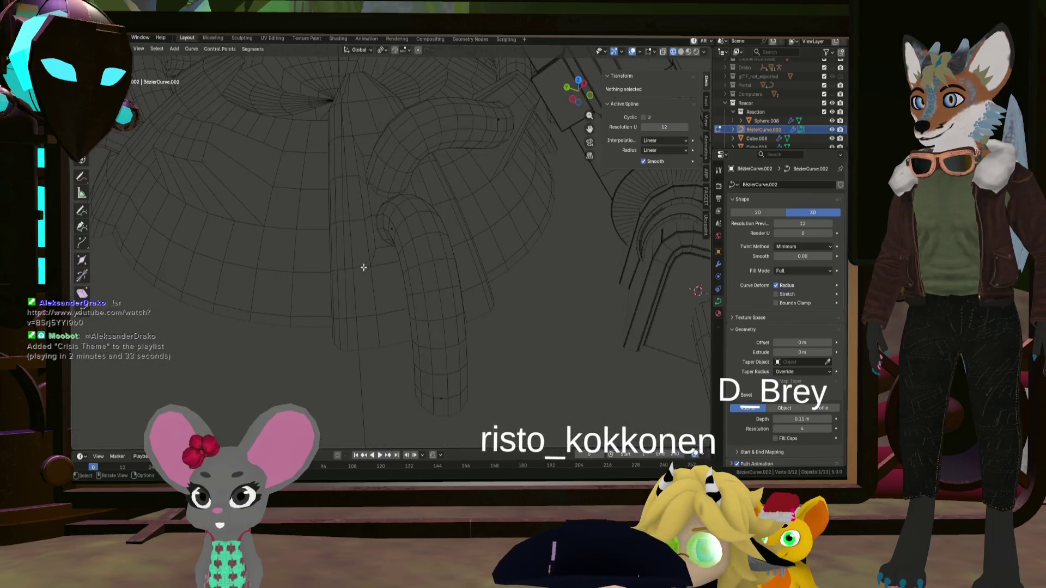
{"action": "scroll", "coordinate": [444, 319], "scroll_direction": "down", "scroll_amount": 5}
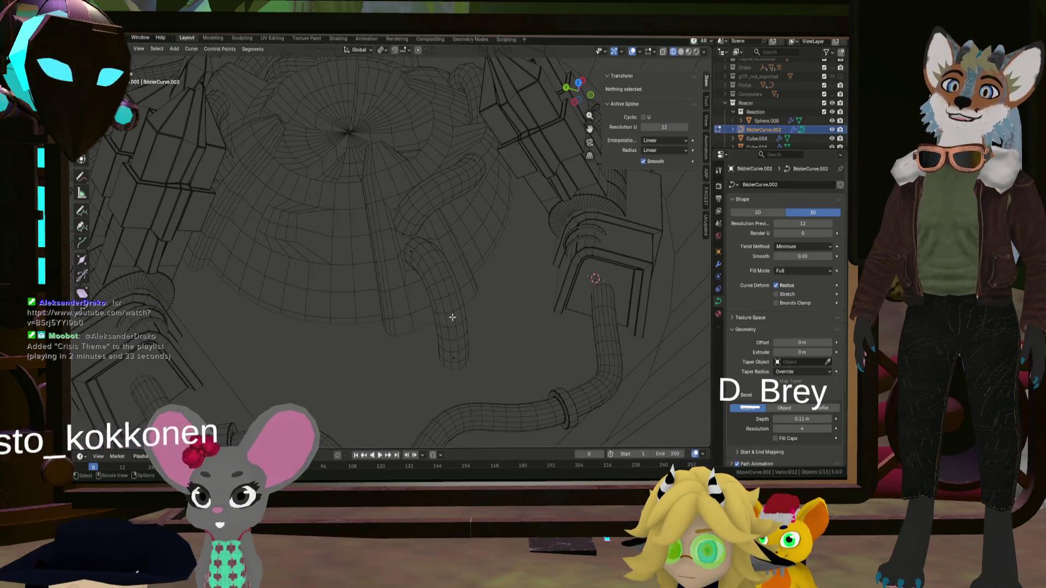
{"action": "mouse_move", "coordinate": [462, 275]}
{"action": "middle_mouse_down"}
{"action": "mouse_move", "coordinate": [440, 230]}
{"action": "mouse_move", "coordinate": [355, 222]}
{"action": "mouse_move", "coordinate": [479, 230]}
{"action": "middle_mouse_up"}
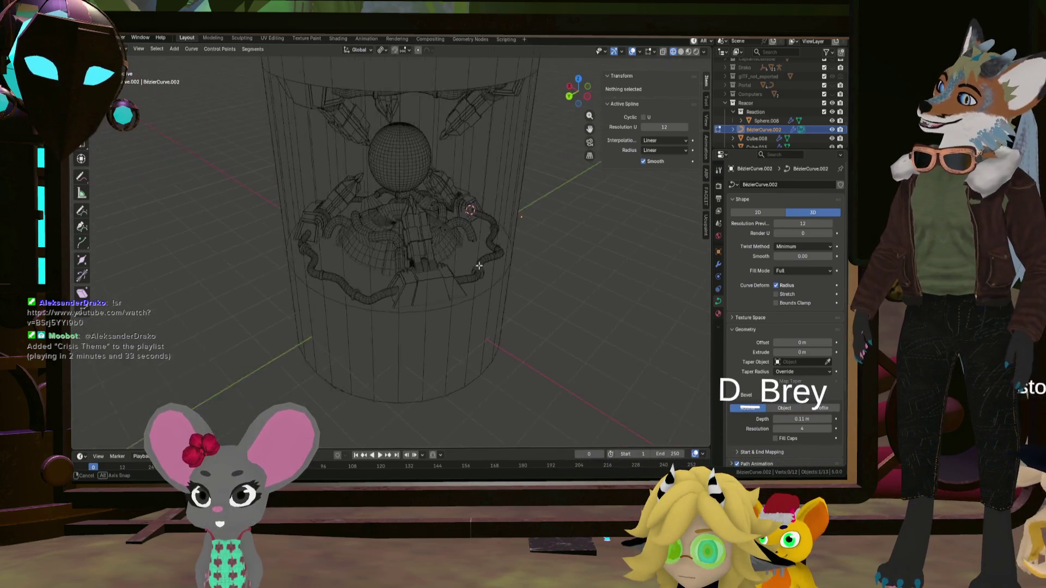
{"action": "mouse_move", "coordinate": [461, 236]}
{"action": "middle_mouse_down"}
{"action": "mouse_move", "coordinate": [560, 262]}
{"action": "mouse_move", "coordinate": [503, 291]}
{"action": "middle_mouse_up"}
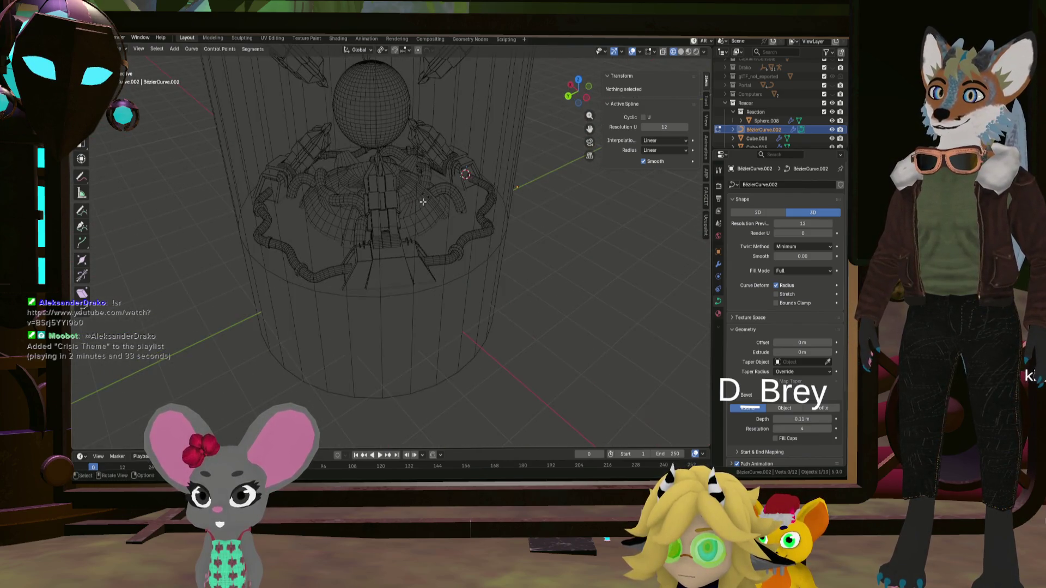
{"action": "scroll", "coordinate": [422, 202], "scroll_direction": "up", "scroll_amount": 5}
{"action": "middle_click_drag", "start_coordinate": [423, 201], "coordinate": [423, 229]}
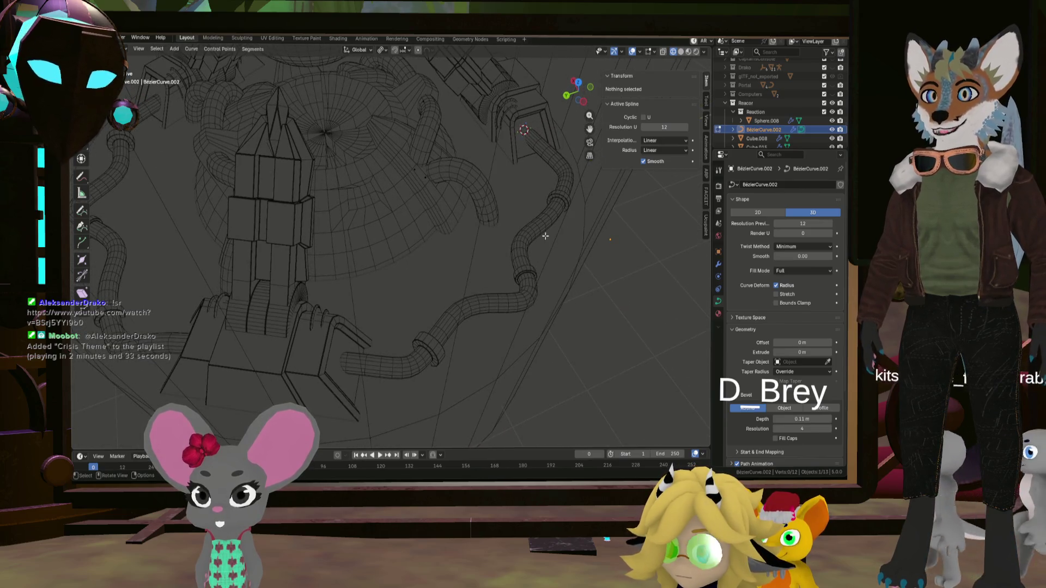
{"action": "scroll", "coordinate": [545, 236], "scroll_direction": "up", "scroll_amount": 5}
{"action": "mouse_move", "coordinate": [486, 235]}
{"action": "middle_mouse_down", "text": "ctrl"}
{"action": "mouse_move", "coordinate": [383, 324]}
{"action": "mouse_move", "coordinate": [393, 199]}
{"action": "mouse_move", "coordinate": [425, 253]}
{"action": "mouse_move", "coordinate": [401, 222]}
{"action": "mouse_move", "coordinate": [431, 234]}
{"action": "mouse_move", "coordinate": [422, 264]}
{"action": "mouse_move", "coordinate": [333, 244]}
{"action": "mouse_move", "coordinate": [498, 277]}
{"action": "middle_mouse_up", "text": "ctrl"}
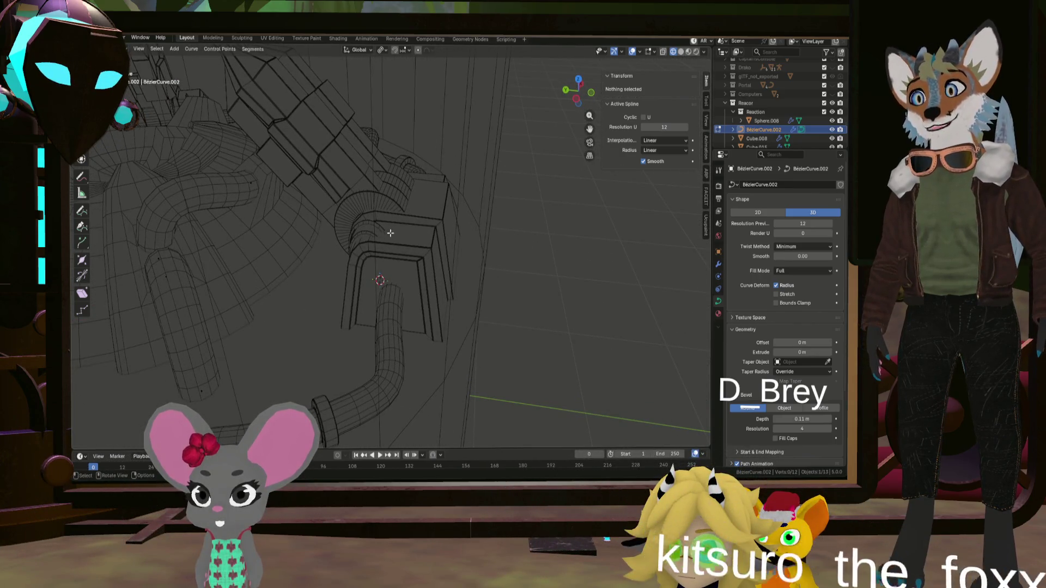
{"action": "mouse_move", "coordinate": [390, 233]}
{"action": "middle_mouse_down"}
{"action": "mouse_move", "coordinate": [355, 229]}
{"action": "mouse_move", "coordinate": [354, 270]}
{"action": "mouse_move", "coordinate": [403, 272]}
{"action": "mouse_move", "coordinate": [378, 266]}
{"action": "mouse_move", "coordinate": [448, 250]}
{"action": "middle_mouse_up"}
{"action": "scroll", "coordinate": [448, 250], "scroll_direction": "down", "scroll_amount": 3}
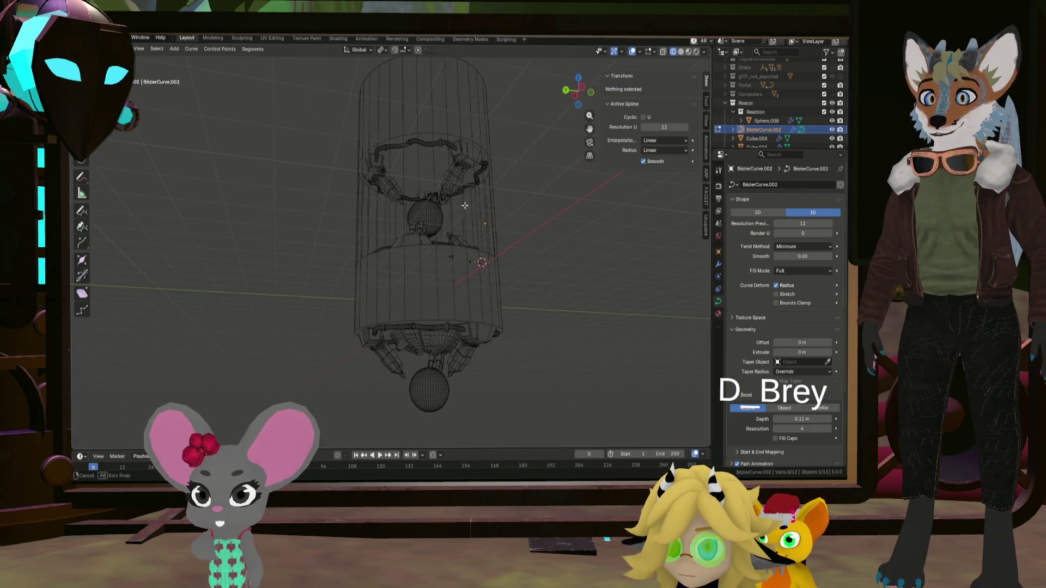
- Switch back to Solid shading and inspect the pipes winding between the claws around the base
{"action": "middle_click_drag", "start_coordinate": [457, 225], "coordinate": [459, 240]}
{"action": "scroll", "coordinate": [459, 240], "scroll_direction": "up", "scroll_amount": 4}
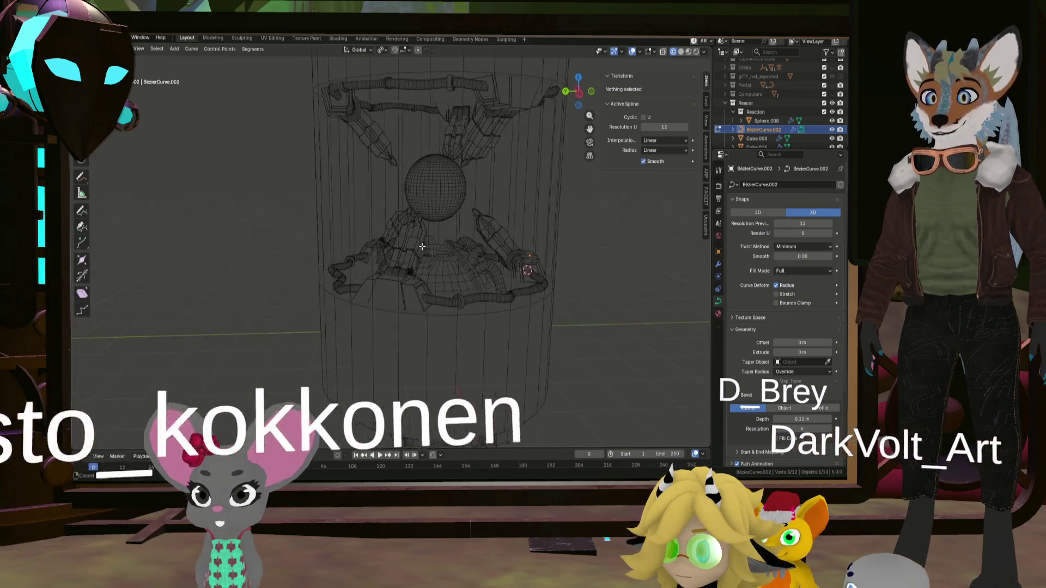
{"action": "scroll", "coordinate": [462, 246], "scroll_direction": "up", "scroll_amount": 3}
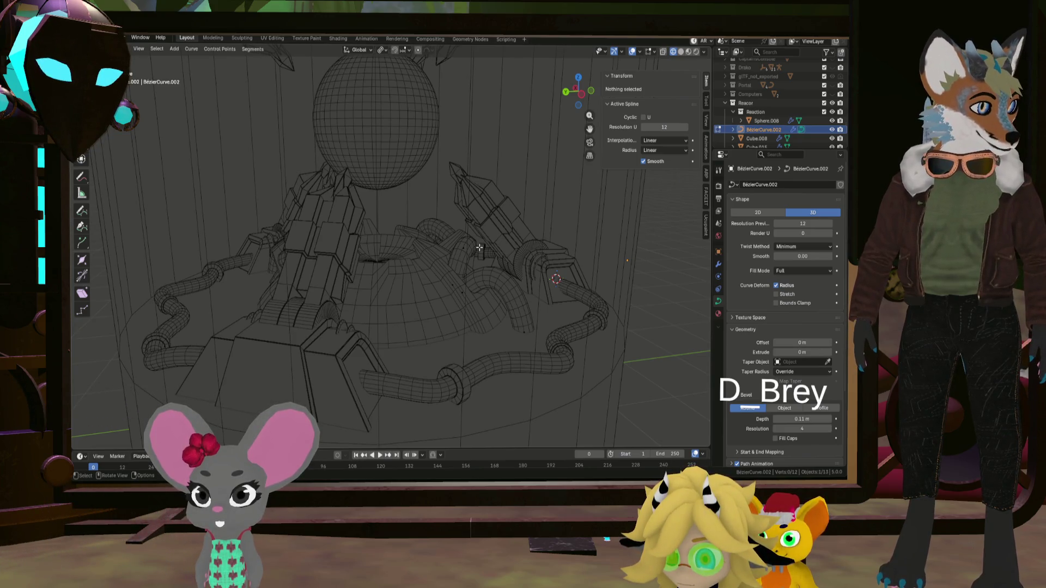
{"action": "mouse_move", "coordinate": [478, 253]}
{"action": "middle_mouse_down"}
{"action": "mouse_move", "coordinate": [445, 258]}
{"action": "mouse_move", "coordinate": [430, 292]}
{"action": "middle_mouse_up"}
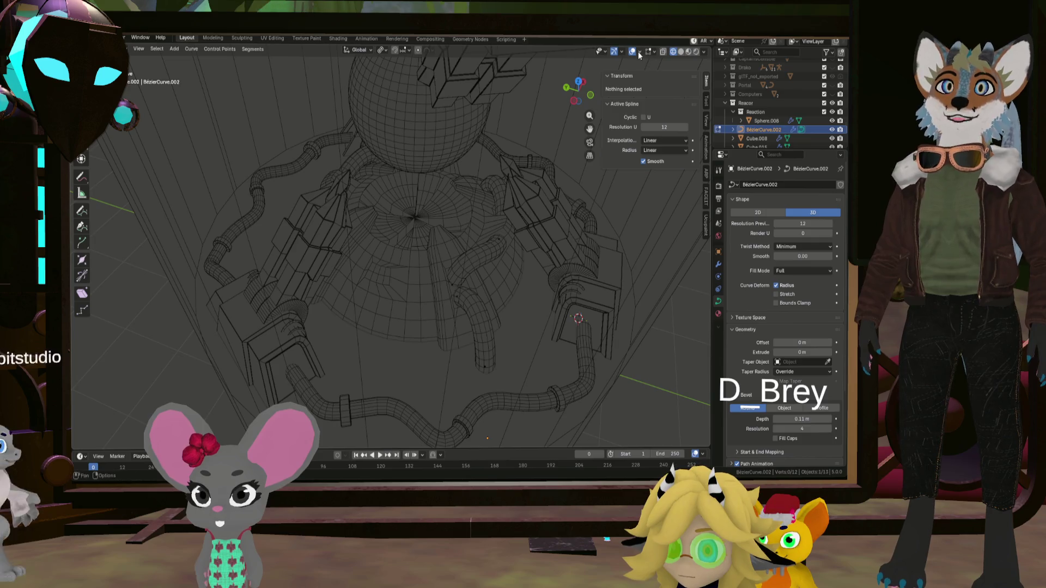
{"action": "left_click", "coordinate": [680, 52]}
{"action": "middle_click_drag", "start_coordinate": [392, 305], "coordinate": [368, 344]}
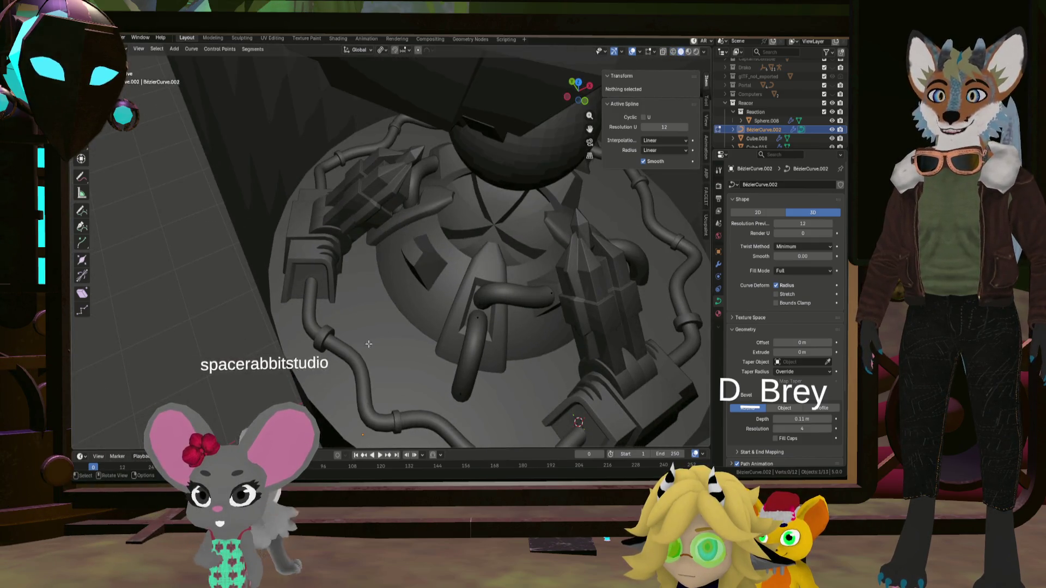
{"action": "middle_click_drag", "start_coordinate": [375, 305], "coordinate": [524, 187]}
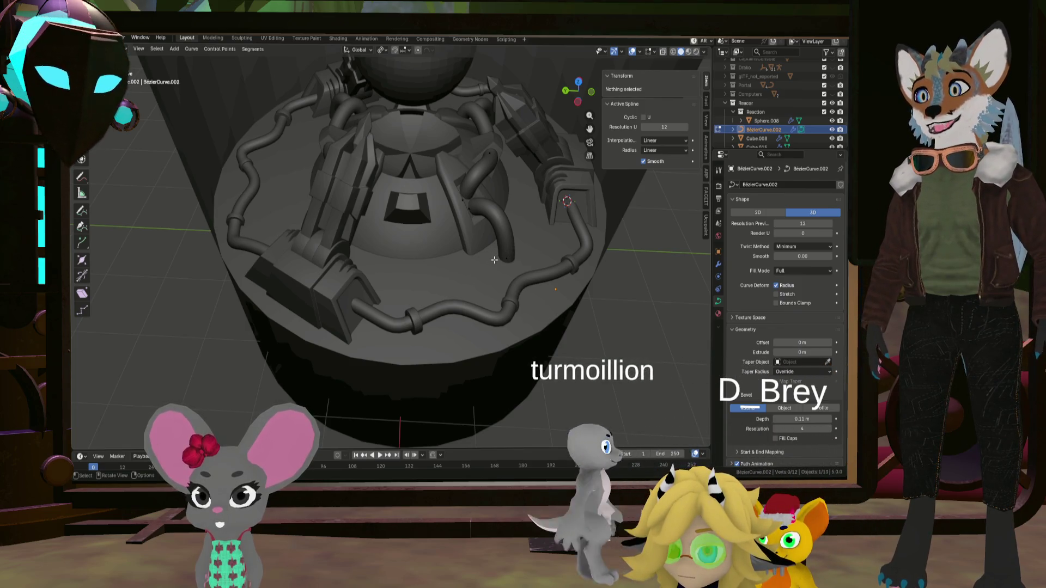
{"action": "mouse_move", "coordinate": [494, 260]}
{"action": "middle_mouse_down"}
{"action": "mouse_move", "coordinate": [497, 231]}
{"action": "mouse_move", "coordinate": [418, 277]}
{"action": "middle_mouse_up"}
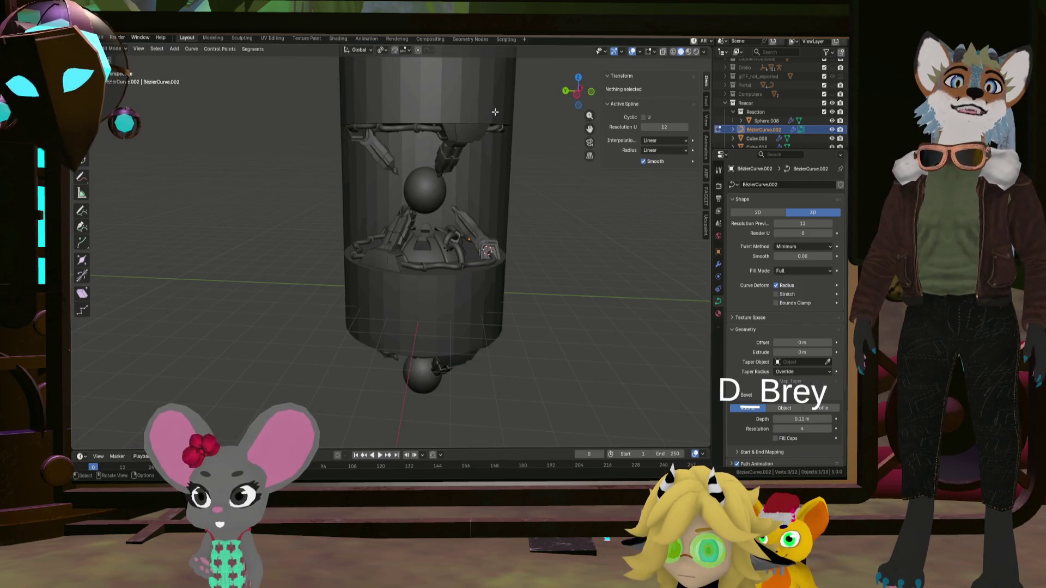
- Give Cylinder.006 Shade Auto Smooth, after undoing a plain Shade Smooth attempt
{"action": "key", "text": "Tab"}
{"action": "left_click", "coordinate": [475, 122]}
{"action": "scroll", "coordinate": [477, 136], "scroll_direction": "down", "scroll_amount": 2}
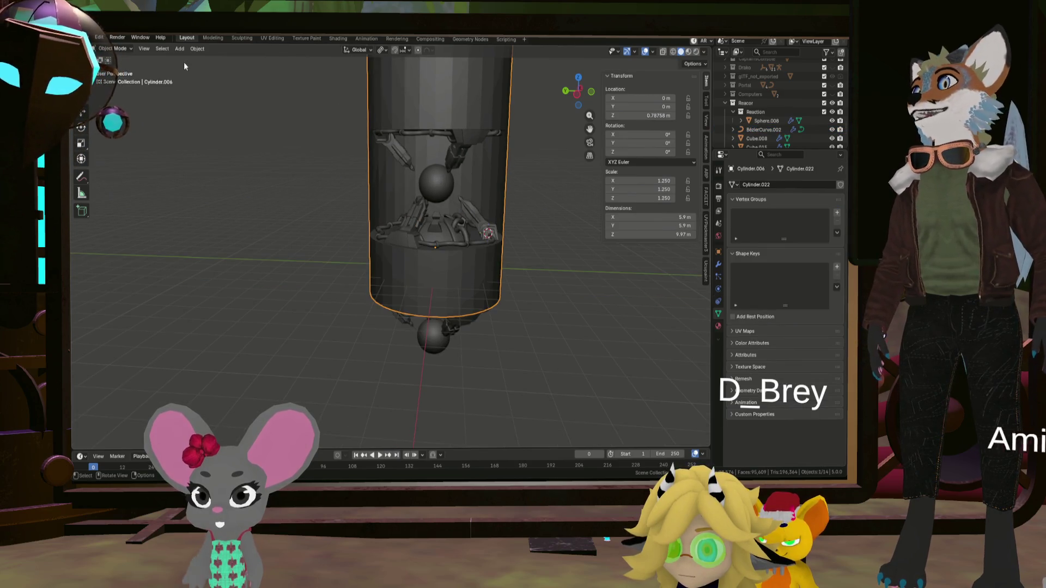
{"action": "left_click", "coordinate": [193, 50]}
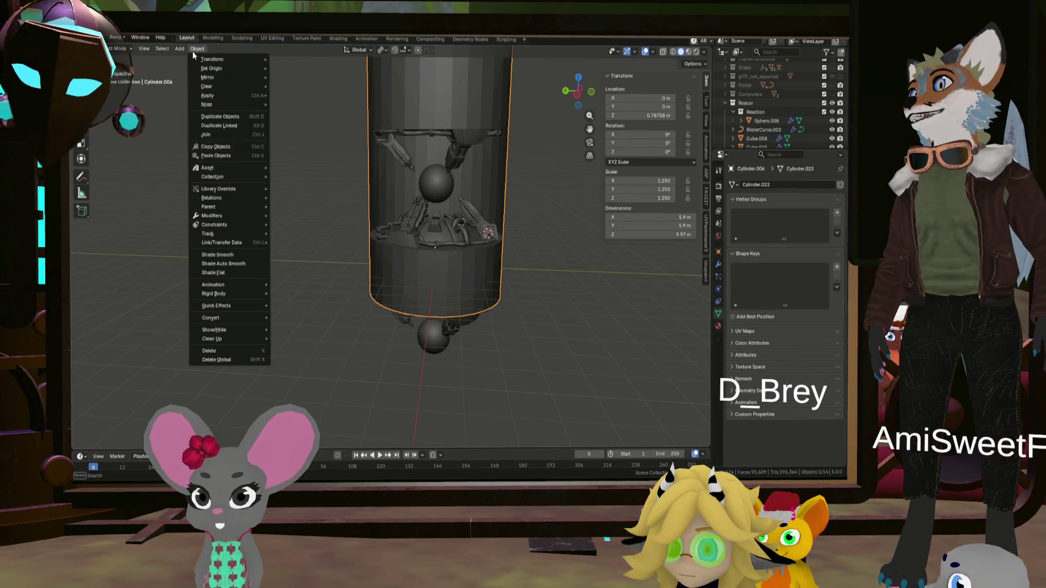
{"action": "left_click", "coordinate": [260, 252]}
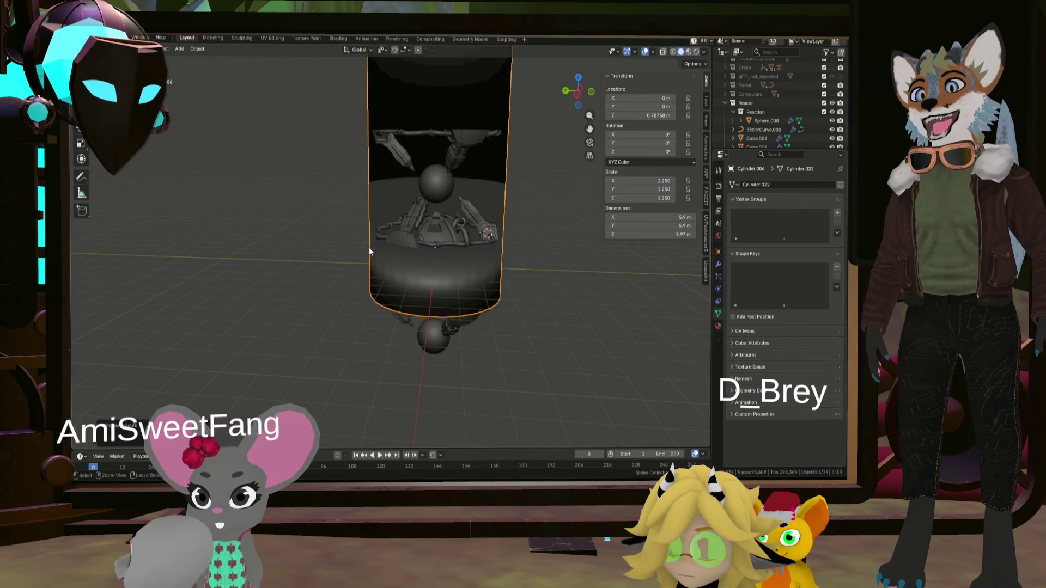
{"action": "key", "text": "ctrl+z"}
{"action": "left_click", "coordinate": [193, 50]}
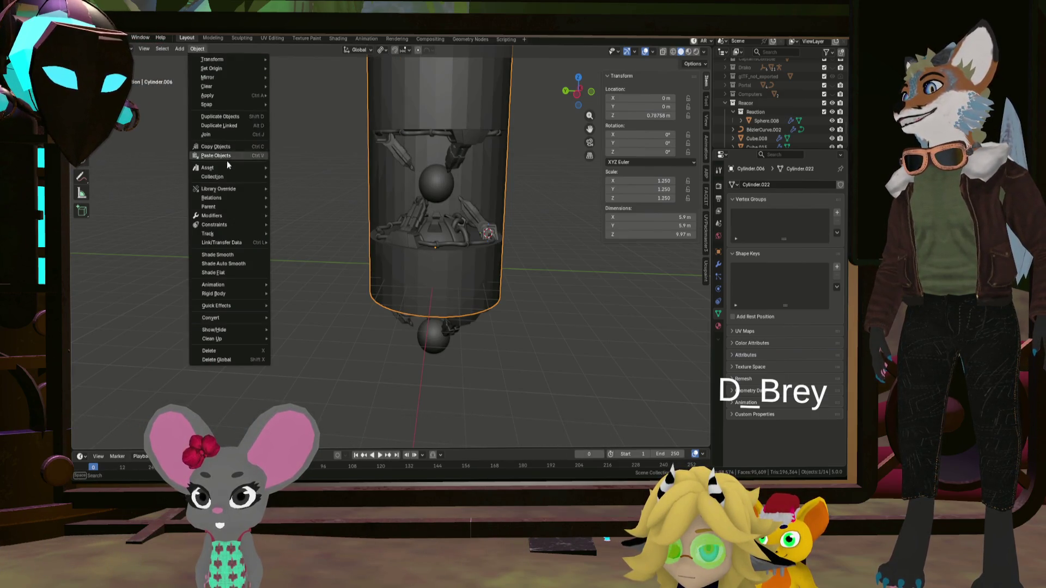
{"action": "left_click", "coordinate": [227, 264]}
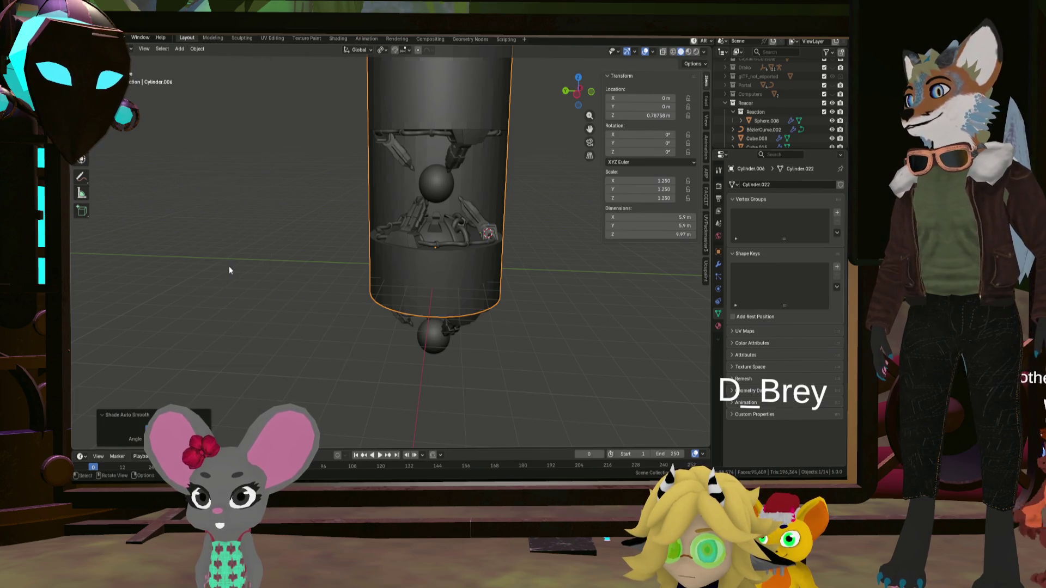
{"action": "mouse_move", "coordinate": [229, 266]}
{"action": "middle_mouse_down"}
{"action": "mouse_move", "coordinate": [441, 256]}
{"action": "mouse_move", "coordinate": [497, 282]}
{"action": "mouse_move", "coordinate": [303, 200]}
{"action": "mouse_move", "coordinate": [132, 156]}
{"action": "mouse_move", "coordinate": [125, 209]}
{"action": "mouse_move", "coordinate": [562, 184]}
{"action": "mouse_move", "coordinate": [372, 199]}
{"action": "mouse_move", "coordinate": [363, 185]}
{"action": "middle_mouse_up"}
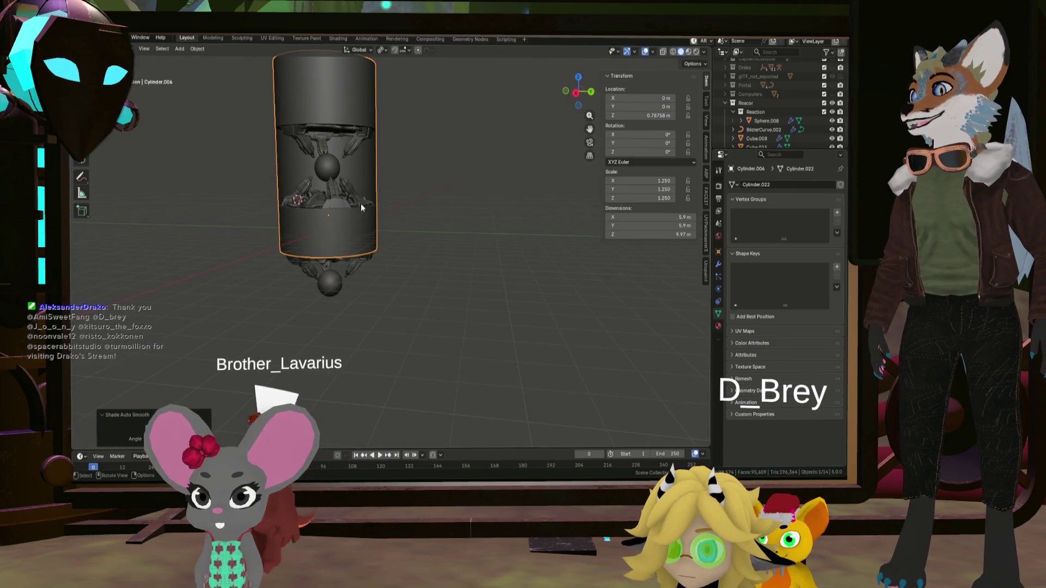
{"action": "mouse_move", "coordinate": [318, 260]}
{"action": "middle_mouse_down"}
{"action": "mouse_move", "coordinate": [372, 240]}
{"action": "mouse_move", "coordinate": [385, 211]}
{"action": "mouse_move", "coordinate": [369, 255]}
{"action": "middle_mouse_up"}
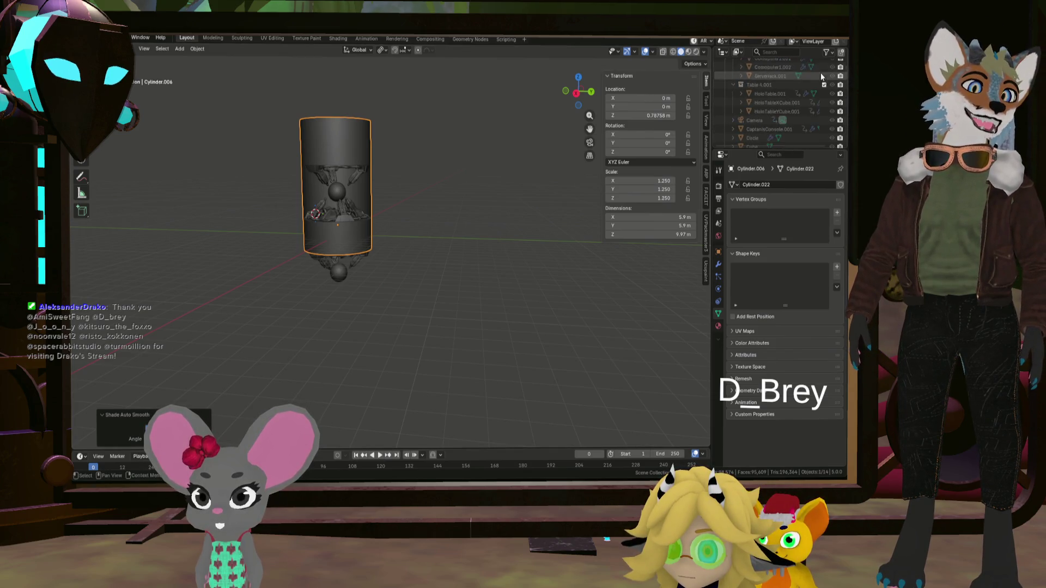
- Unhide the room's Collection and delete the leftover Cylinder object in the floor
{"action": "left_click", "coordinate": [832, 72]}
{"action": "middle_click_drag", "start_coordinate": [318, 234], "coordinate": [338, 282]}
{"action": "left_click", "coordinate": [317, 233]}
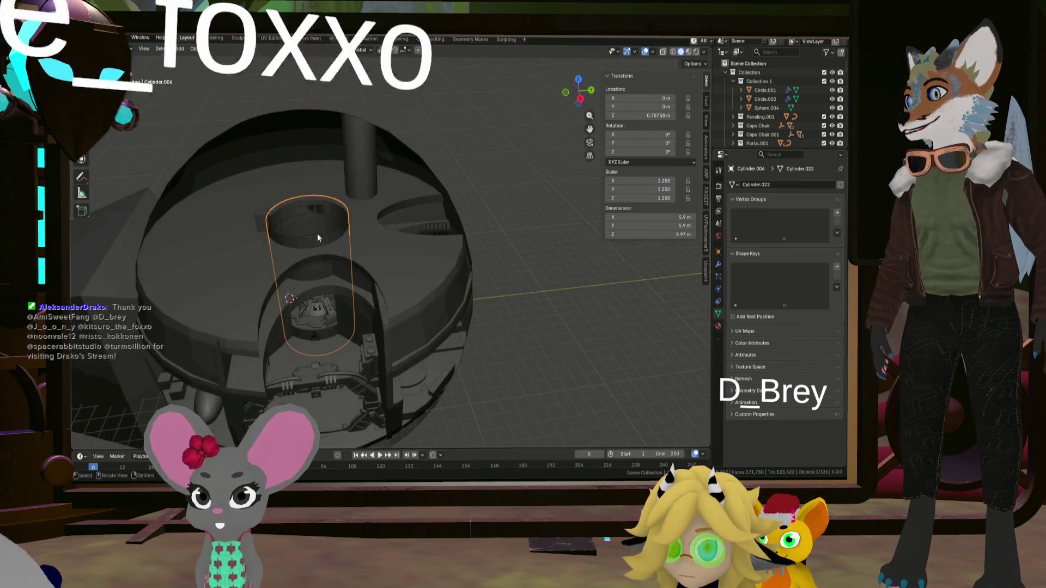
{"action": "scroll", "coordinate": [336, 182], "scroll_direction": "up", "scroll_amount": 3}
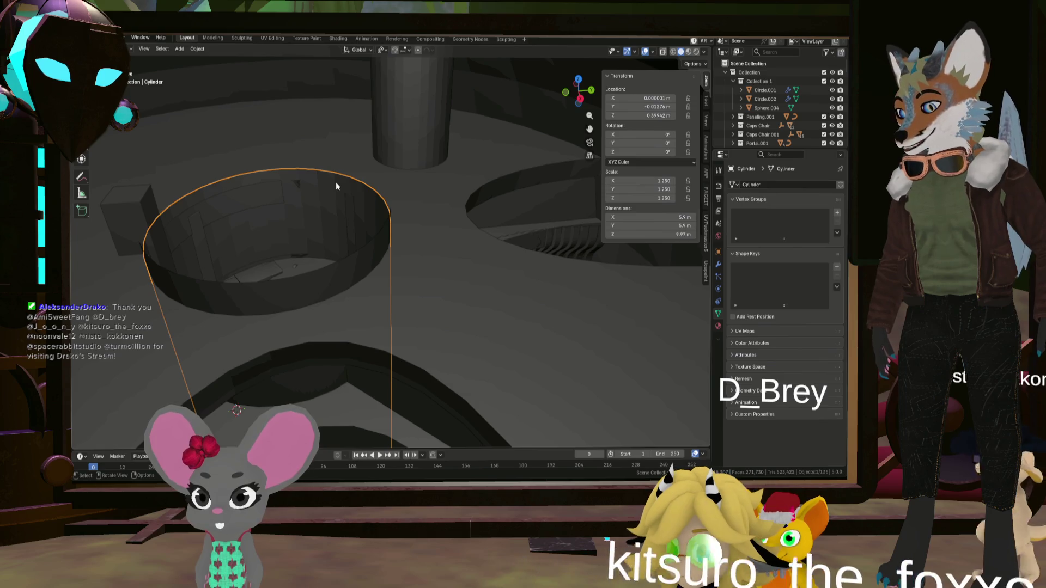
{"action": "key", "text": "x"}
{"action": "left_click", "coordinate": [336, 183]}
- Select the Circle.002 ring inside the dome and enter its Edit Mode
{"action": "scroll", "coordinate": [336, 182], "scroll_direction": "down", "scroll_amount": 5}
{"action": "mouse_move", "coordinate": [354, 293]}
{"action": "middle_mouse_down"}
{"action": "mouse_move", "coordinate": [347, 252]}
{"action": "mouse_move", "coordinate": [368, 195]}
{"action": "mouse_move", "coordinate": [345, 269]}
{"action": "mouse_move", "coordinate": [361, 236]}
{"action": "mouse_move", "coordinate": [353, 332]}
{"action": "middle_mouse_up"}
{"action": "scroll", "coordinate": [353, 334], "scroll_direction": "up", "scroll_amount": 5}
{"action": "mouse_move", "coordinate": [347, 260]}
{"action": "middle_mouse_down"}
{"action": "mouse_move", "coordinate": [380, 283]}
{"action": "mouse_move", "coordinate": [381, 271]}
{"action": "mouse_move", "coordinate": [378, 311]}
{"action": "mouse_move", "coordinate": [396, 313]}
{"action": "mouse_move", "coordinate": [404, 221]}
{"action": "mouse_move", "coordinate": [417, 257]}
{"action": "mouse_move", "coordinate": [410, 312]}
{"action": "mouse_move", "coordinate": [404, 238]}
{"action": "mouse_move", "coordinate": [408, 263]}
{"action": "middle_mouse_up"}
{"action": "left_click", "coordinate": [399, 309]}
{"action": "key", "text": "Tab"}
{"action": "key", "text": "Tab"}
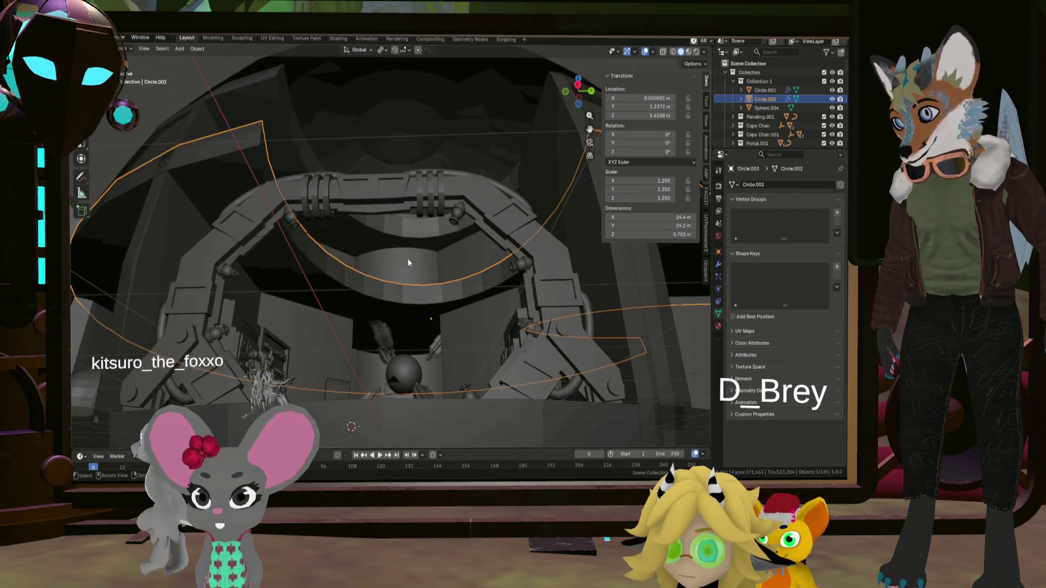
{"action": "mouse_move", "coordinate": [415, 302]}
{"action": "middle_mouse_down"}
{"action": "mouse_move", "coordinate": [415, 335]}
{"action": "mouse_move", "coordinate": [424, 279]}
{"action": "mouse_move", "coordinate": [429, 302]}
{"action": "mouse_move", "coordinate": [417, 306]}
{"action": "mouse_move", "coordinate": [312, 312]}
{"action": "mouse_move", "coordinate": [318, 298]}
{"action": "mouse_move", "coordinate": [395, 321]}
{"action": "mouse_move", "coordinate": [416, 319]}
{"action": "mouse_move", "coordinate": [402, 316]}
{"action": "mouse_move", "coordinate": [423, 301]}
{"action": "middle_mouse_up"}
{"action": "scroll", "coordinate": [423, 296], "scroll_direction": "up", "scroll_amount": 5}
{"action": "scroll", "coordinate": [424, 302], "scroll_direction": "down", "scroll_amount": 5}
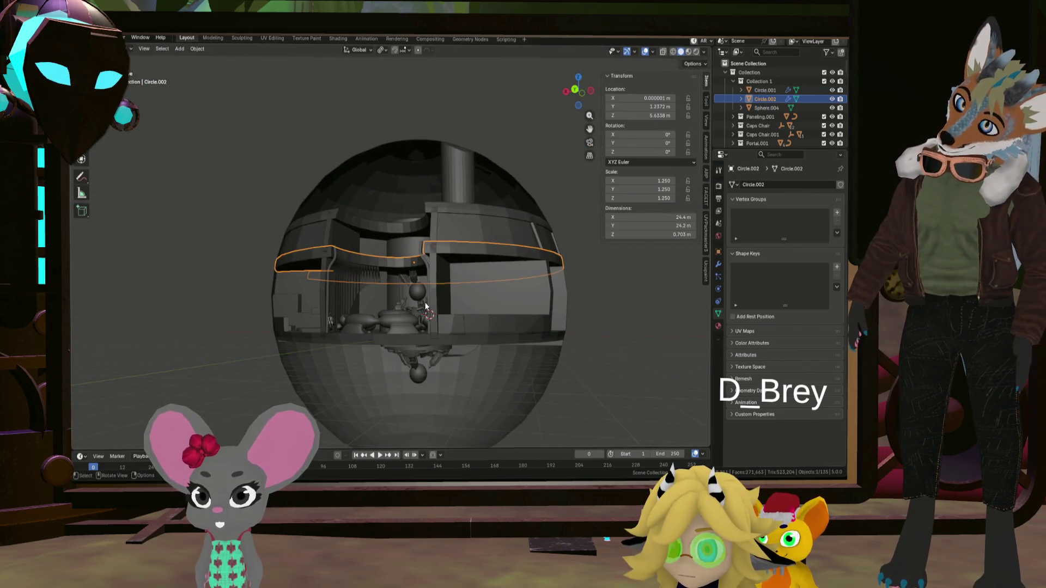